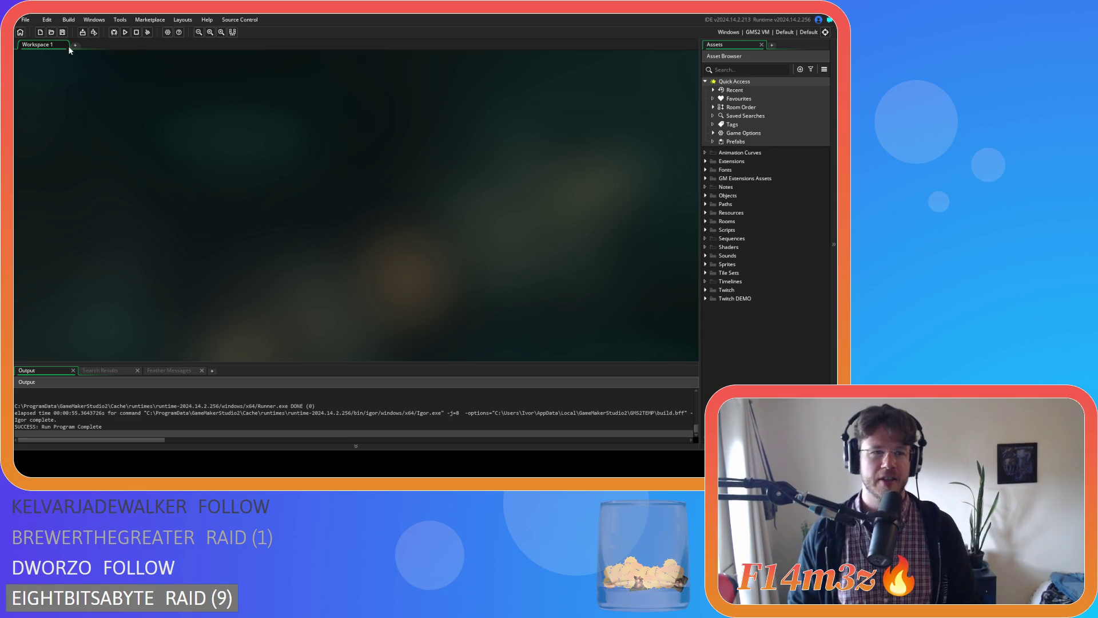
Expand Objects > Save in the Asset Browser and open ob_save in its object editor
{"action": "left_click", "coordinate": [705, 195]}
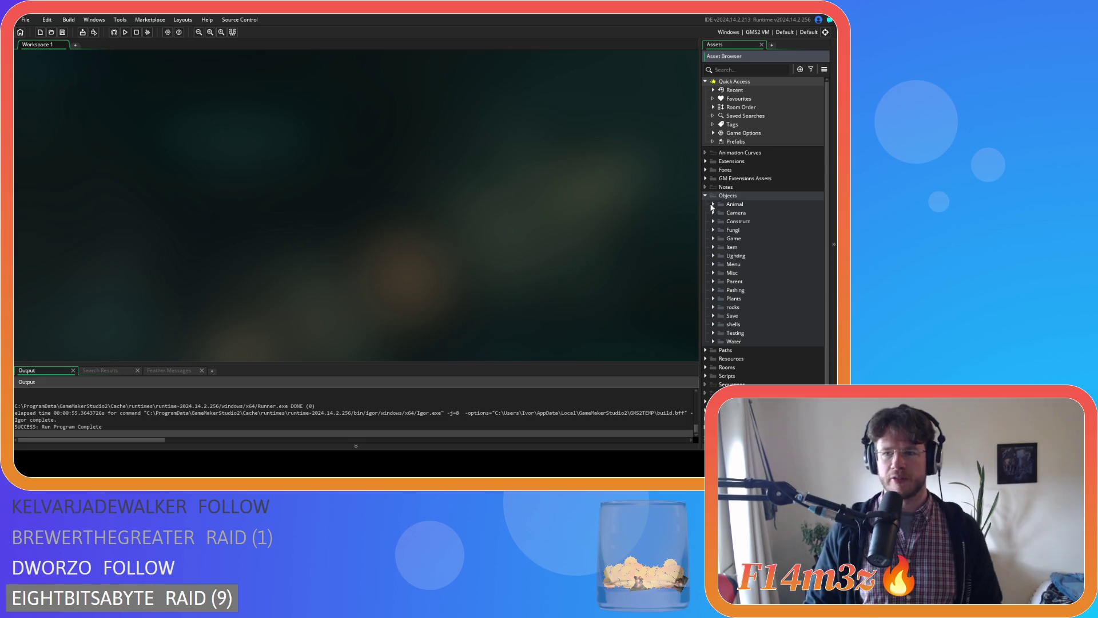
{"action": "left_click", "coordinate": [714, 238]}
{"action": "left_click", "coordinate": [714, 238]}
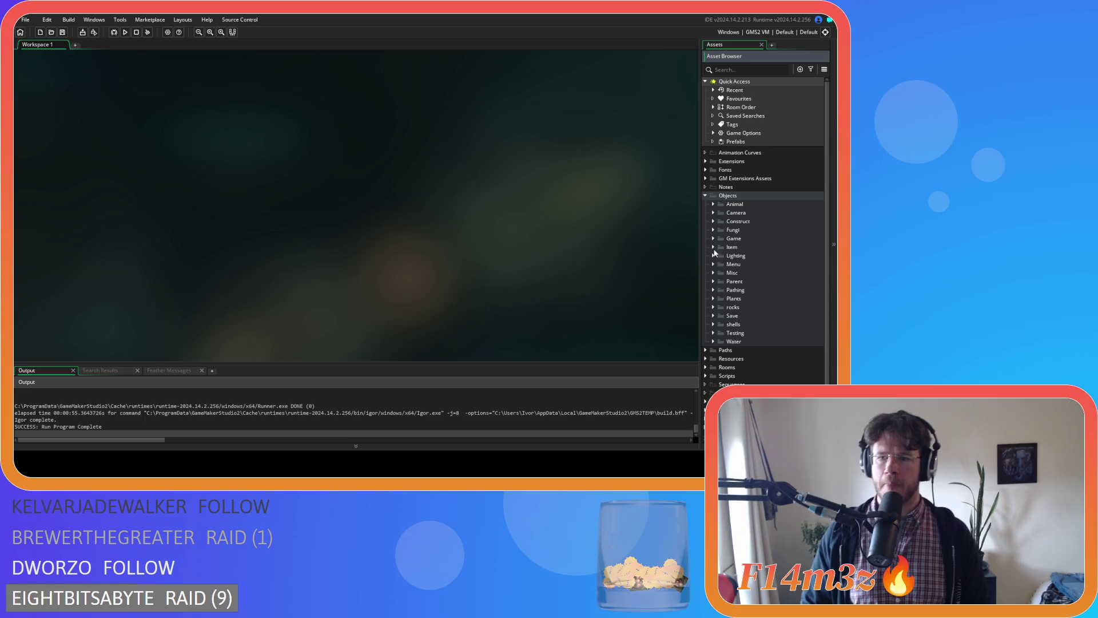
{"action": "left_click", "coordinate": [713, 316]}
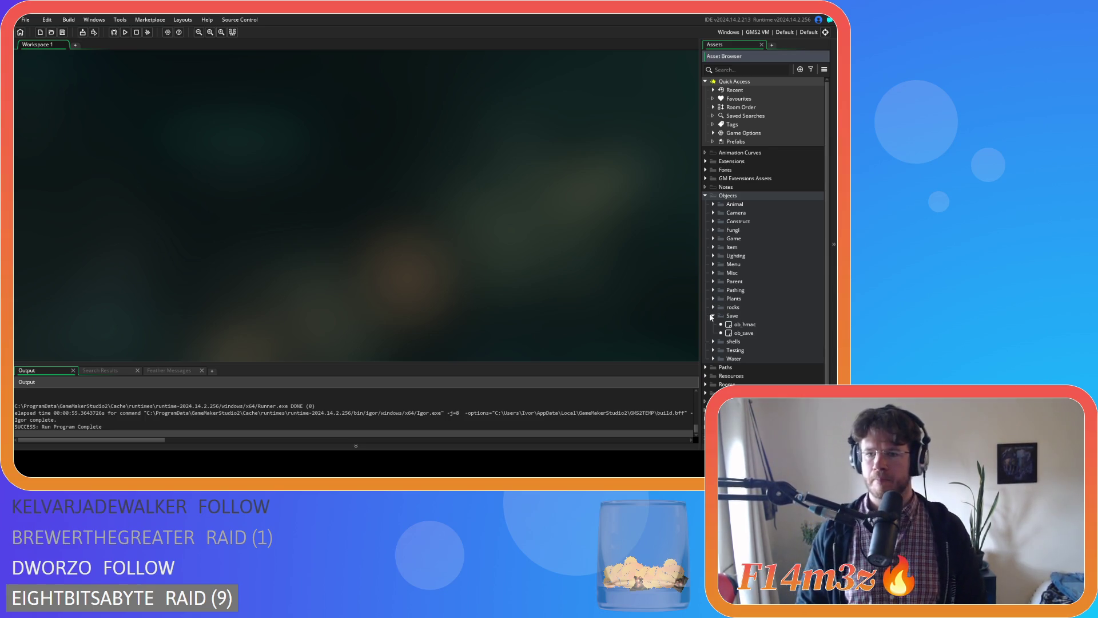
{"action": "double_click", "coordinate": [744, 333]}
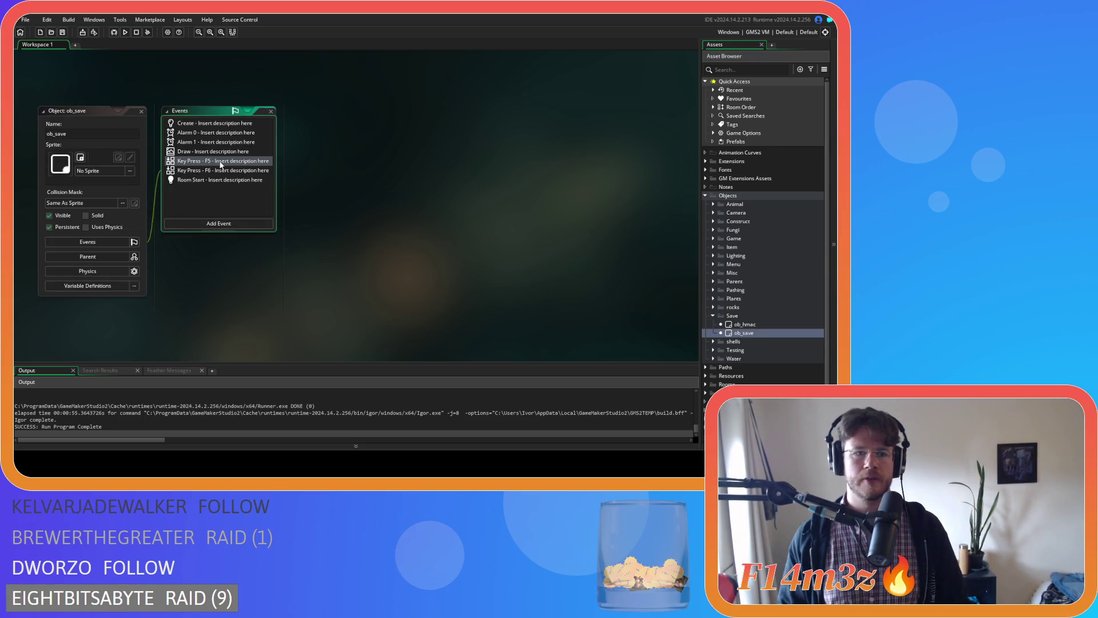
Add '&& global.campHeld==noone' to the Key Press - F5 save condition, then run the game
{"action": "double_click", "coordinate": [221, 162]}
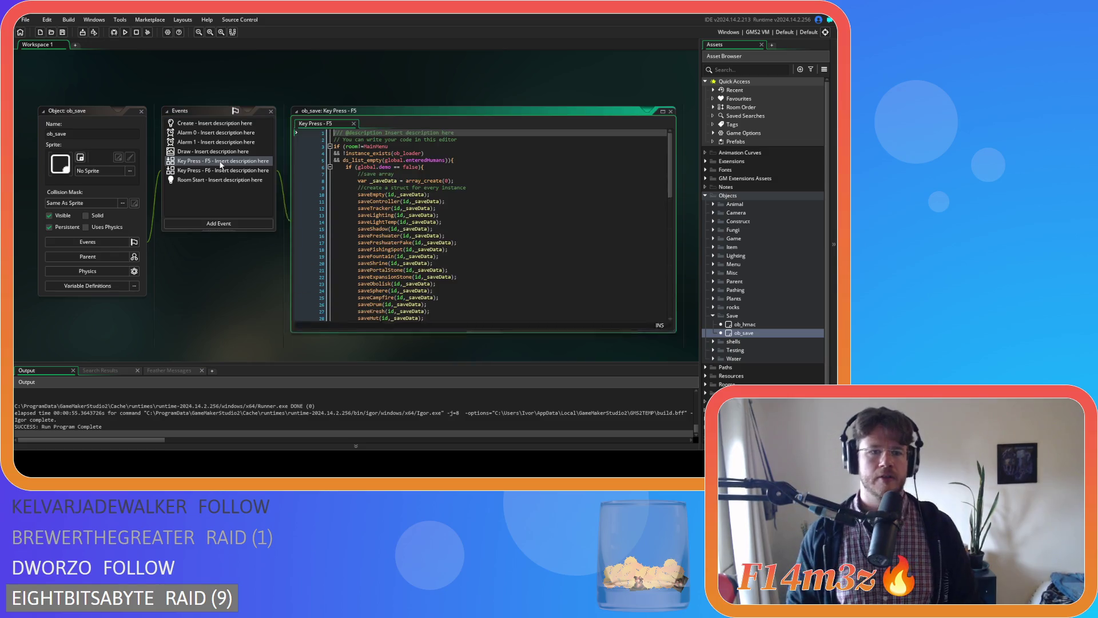
{"action": "left_click", "coordinate": [450, 160]}
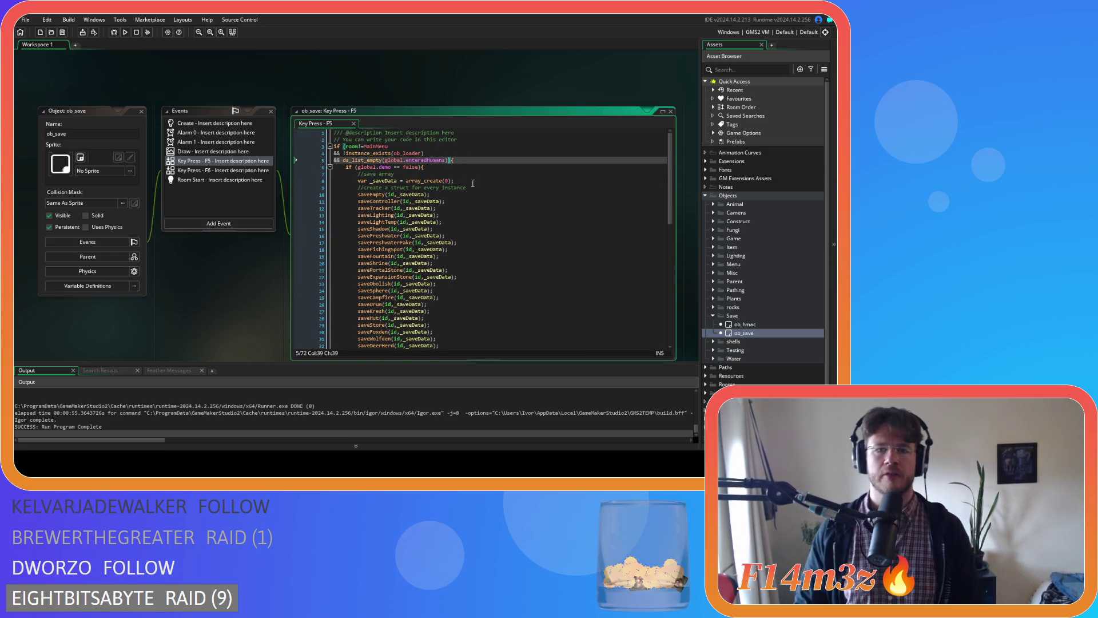
{"action": "key", "text": "Return"}
{"action": "type", "text": "&& "}
{"action": "type", "text": "global."}
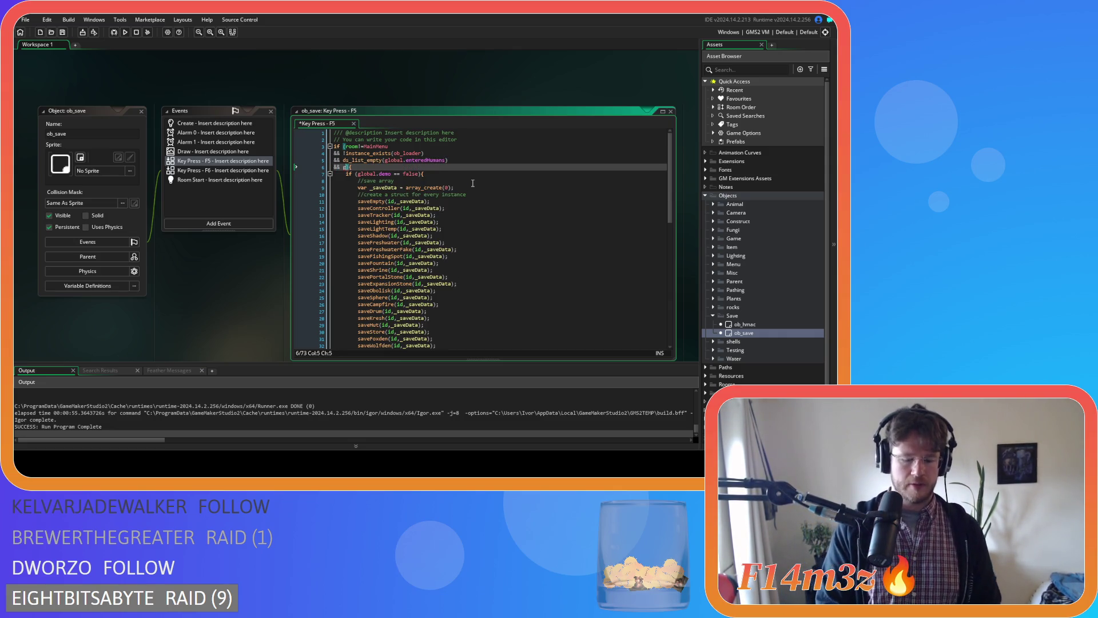
{"action": "type", "text": "camp"}
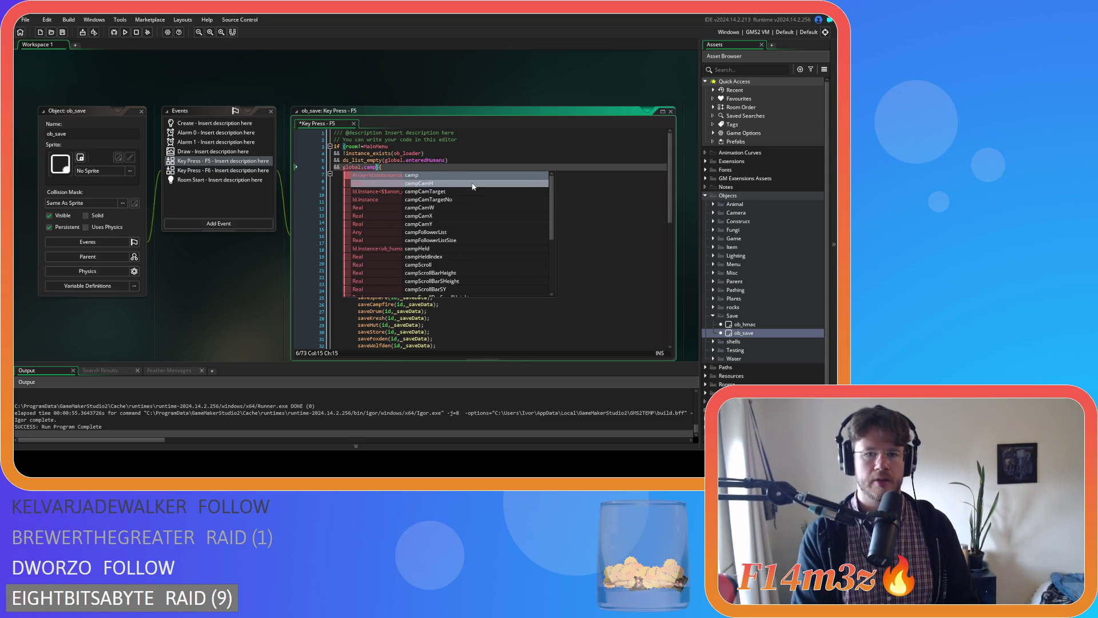
{"action": "type", "text": "H"}
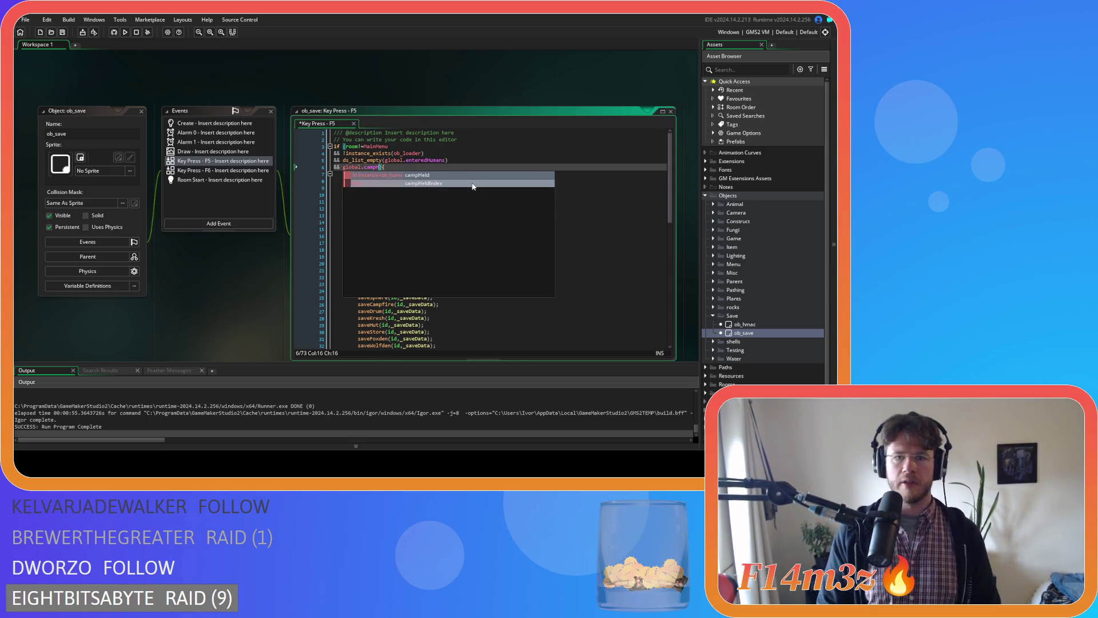
{"action": "key", "text": "Return"}
{"action": "type", "text": "==noon"}
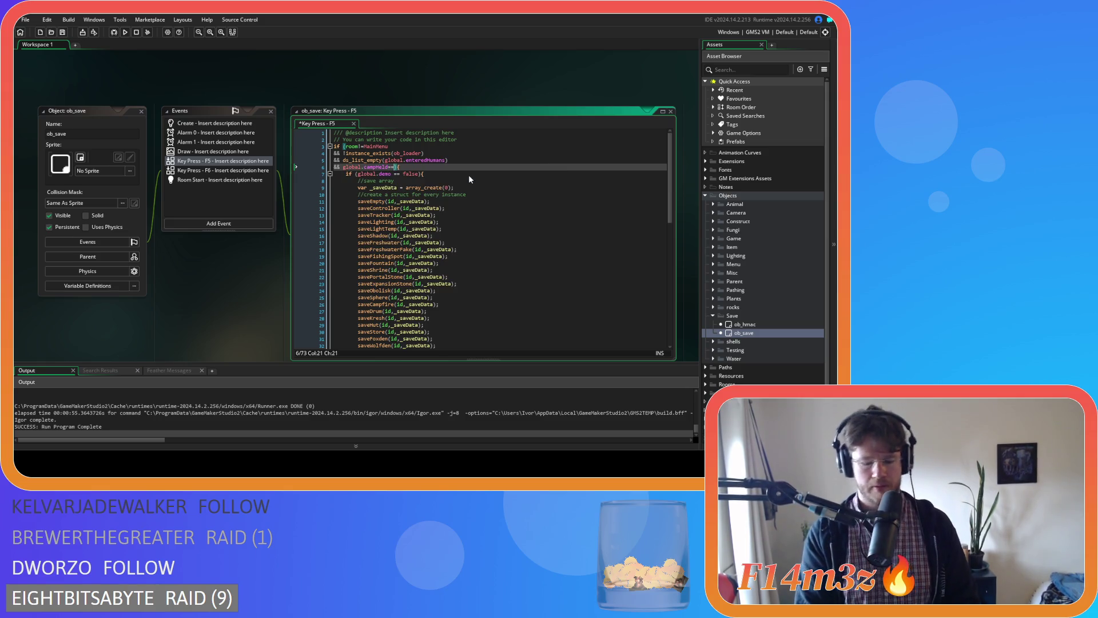
{"action": "type", "text": "e"}
{"action": "key", "text": "F5"}
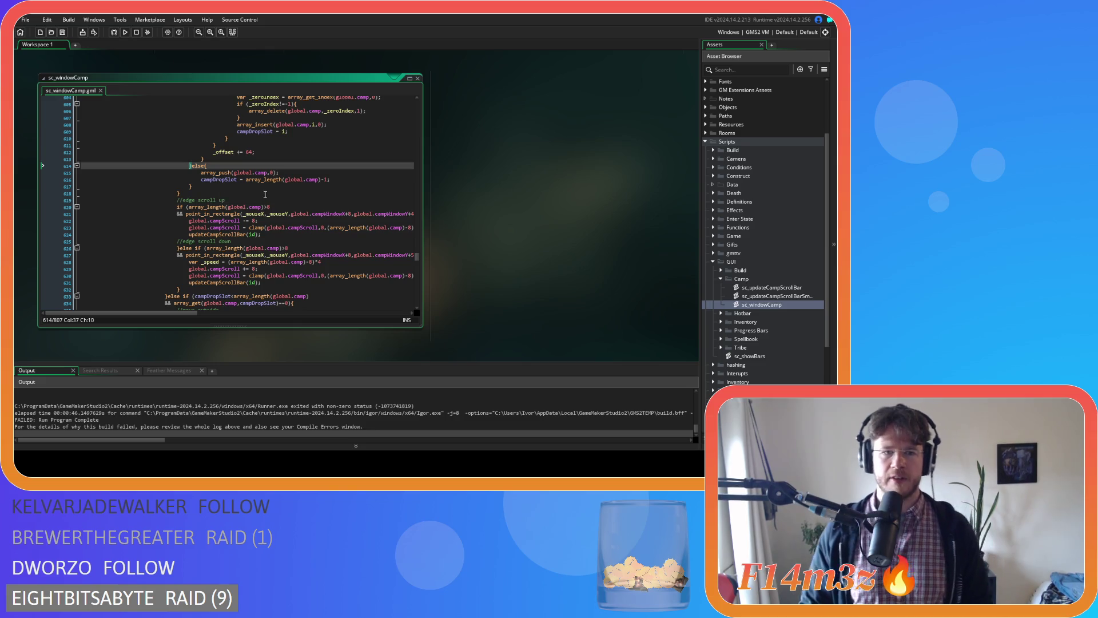
{"action": "scroll", "coordinate": [272, 198], "scroll_direction": "up", "scroll_amount": 8}
{"action": "scroll", "coordinate": [273, 197], "scroll_direction": "up", "scroll_amount": 1}
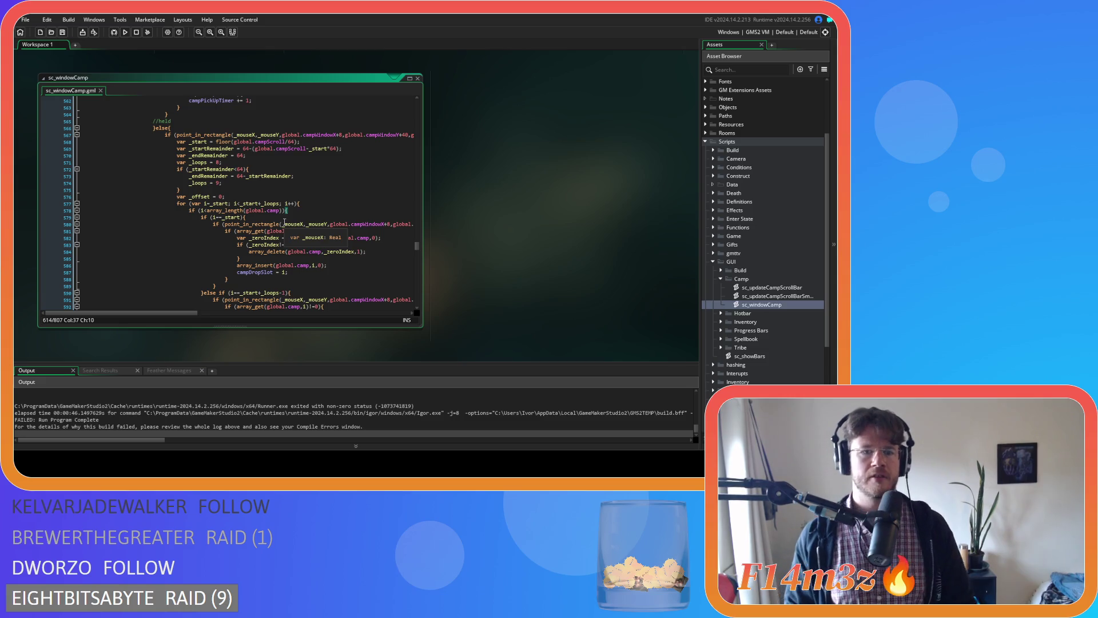
{"action": "scroll", "coordinate": [284, 222], "scroll_direction": "down", "scroll_amount": 5}
{"action": "scroll", "coordinate": [291, 224], "scroll_direction": "up", "scroll_amount": 6}
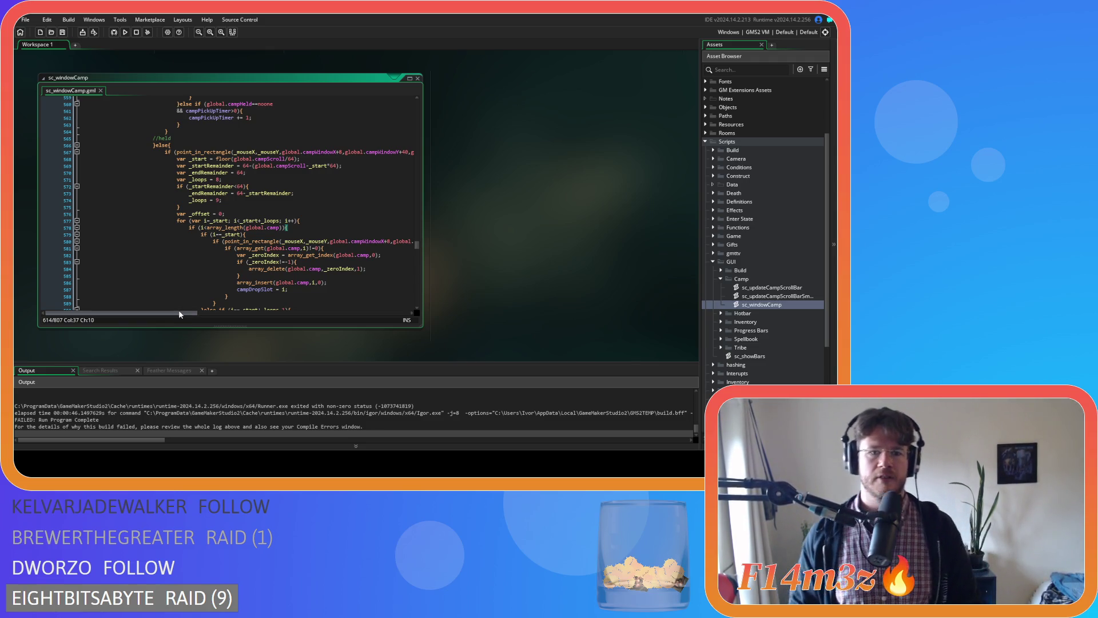
{"action": "scroll", "coordinate": [176, 260], "scroll_direction": "down", "scroll_amount": 12}
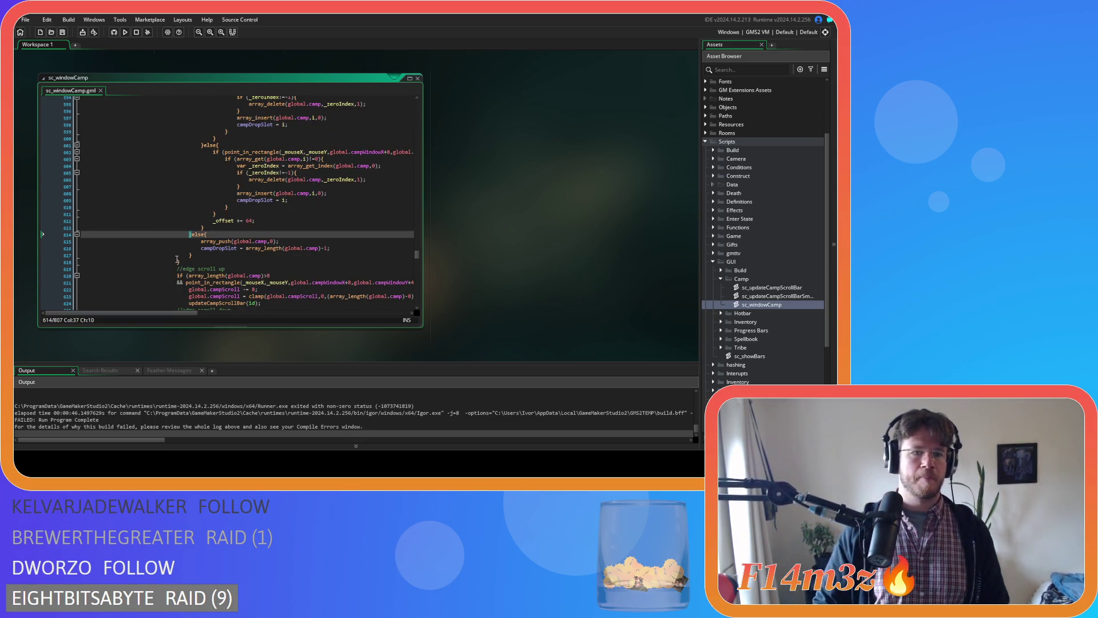
{"action": "scroll", "coordinate": [176, 260], "scroll_direction": "up", "scroll_amount": 11}
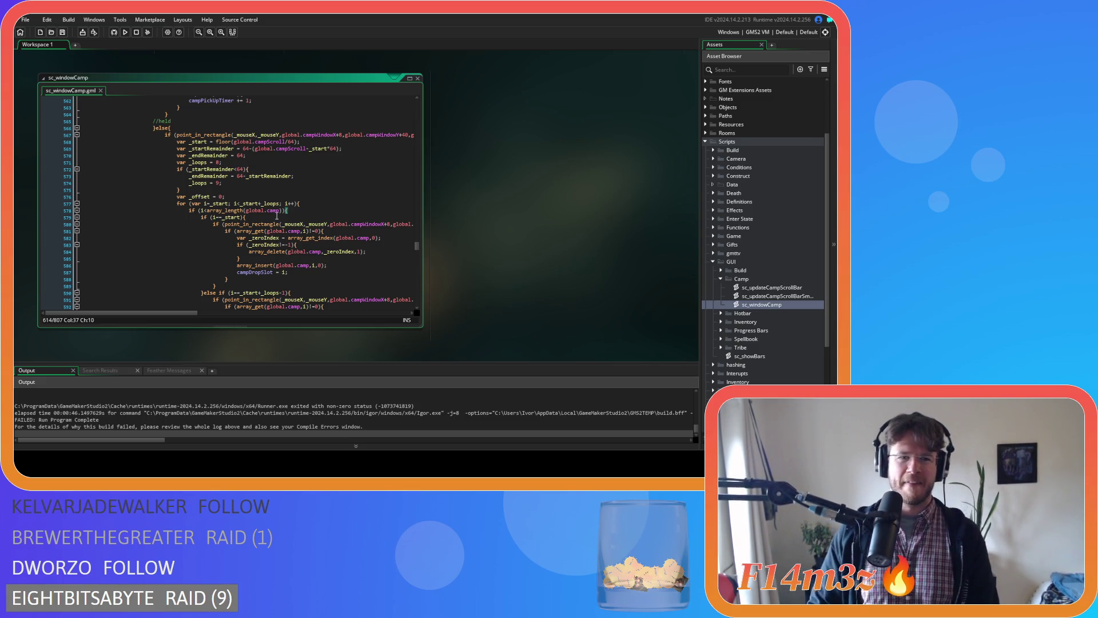
{"action": "mouse_move", "coordinate": [281, 210]}
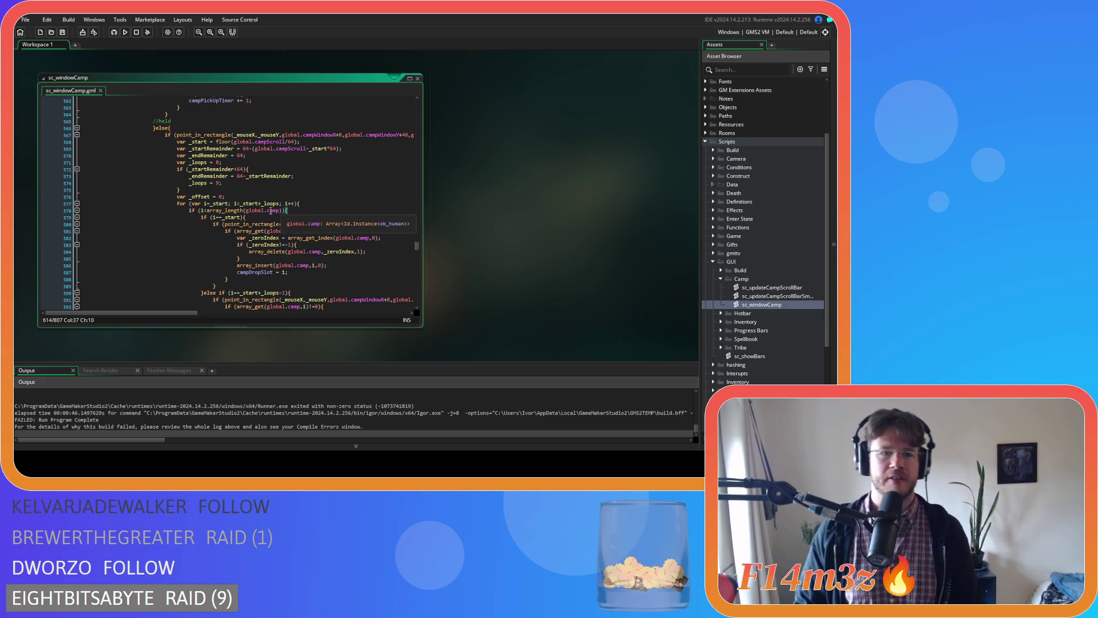
Extend the line 578 camp loop condition with '&& array_length(global.camp)>0' and save sc_windowCamp
{"action": "left_click", "coordinate": [282, 210]}
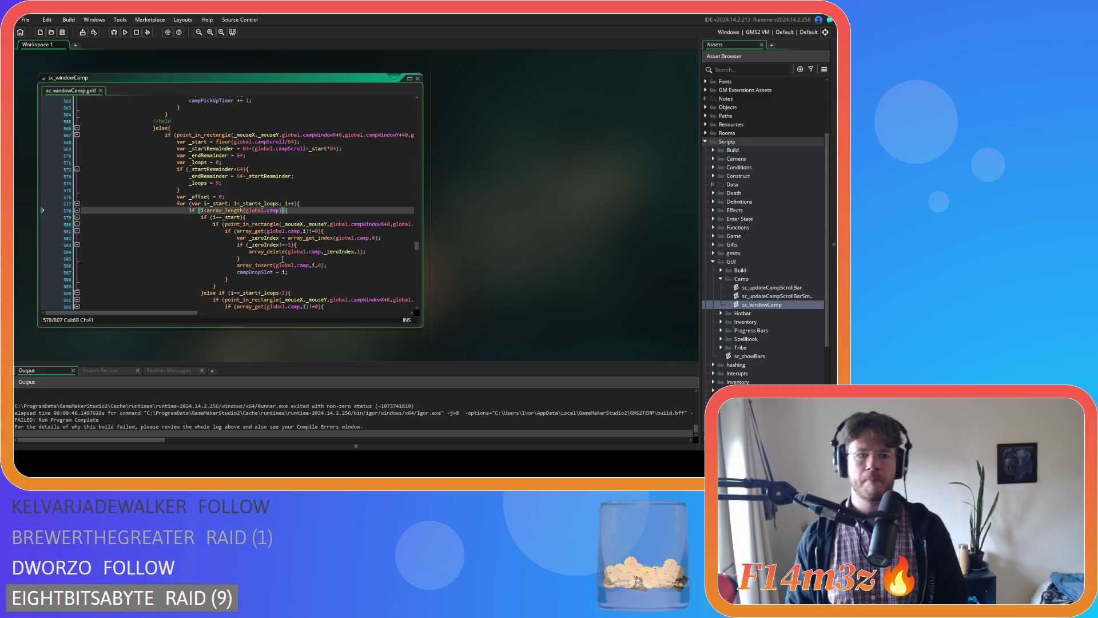
{"action": "mouse_move", "coordinate": [288, 264]}
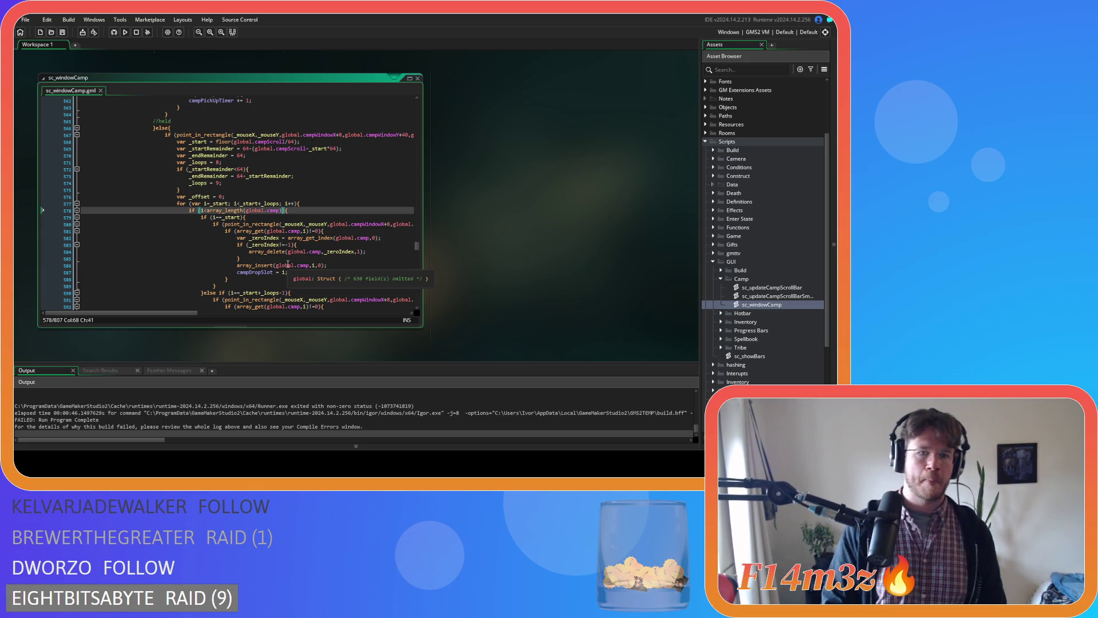
{"action": "key", "text": "Return"}
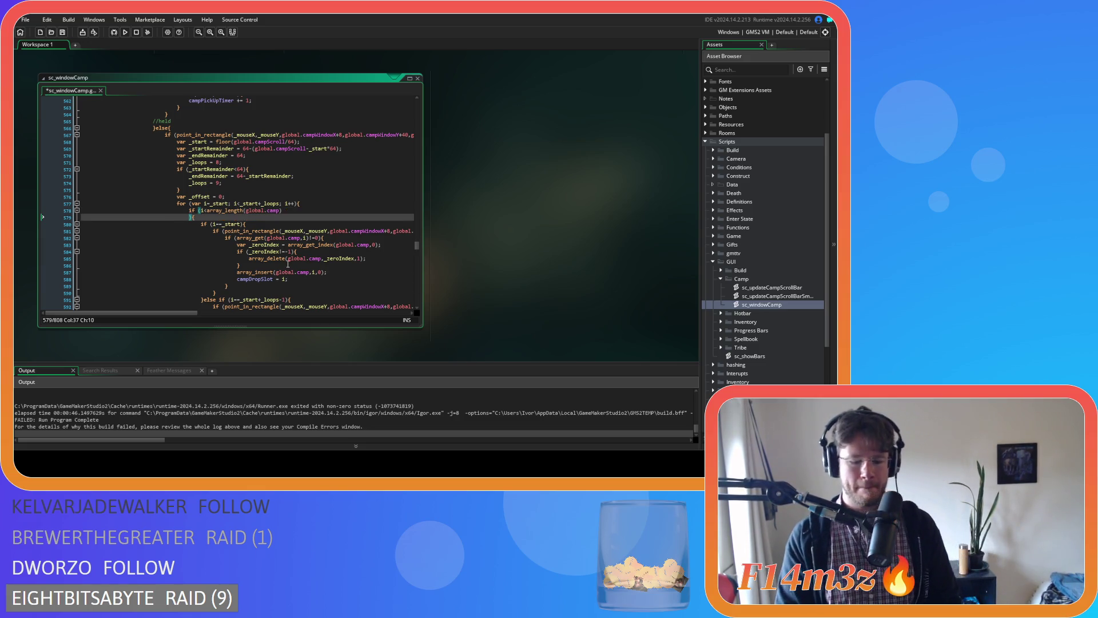
{"action": "type", "text": "&& "}
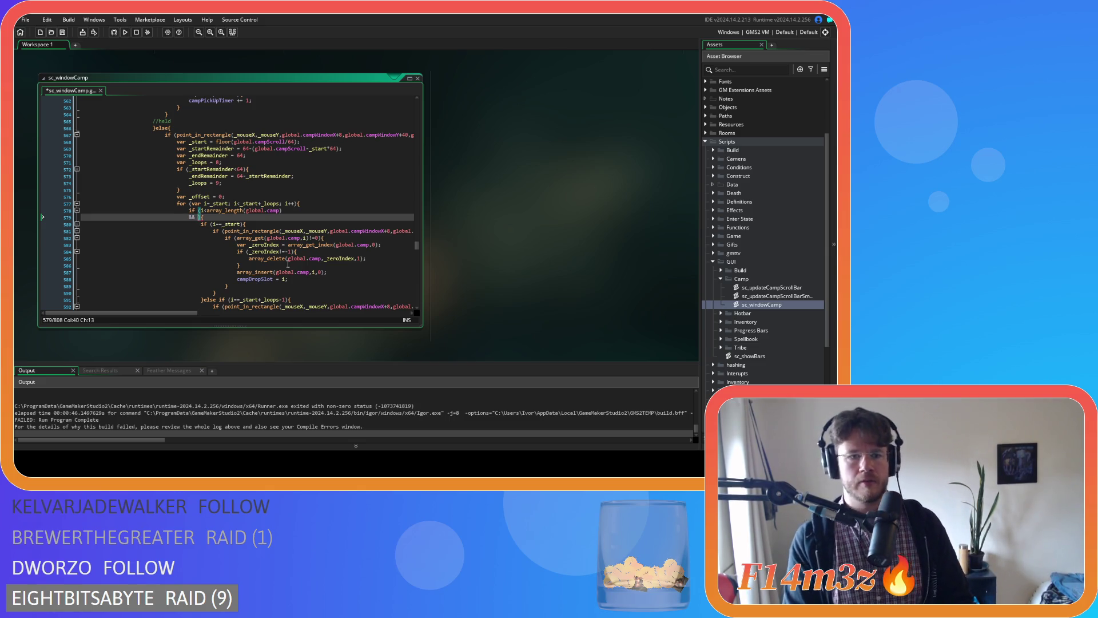
{"action": "type", "text": "array_"}
{"action": "type", "text": "length("}
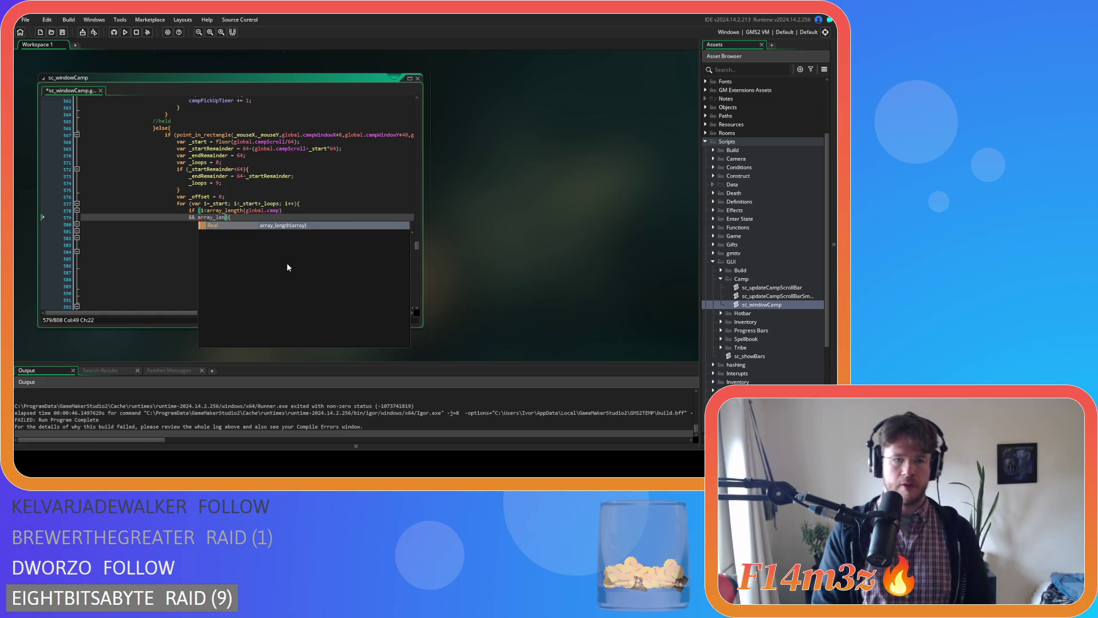
{"action": "type", "text": "global.cam"}
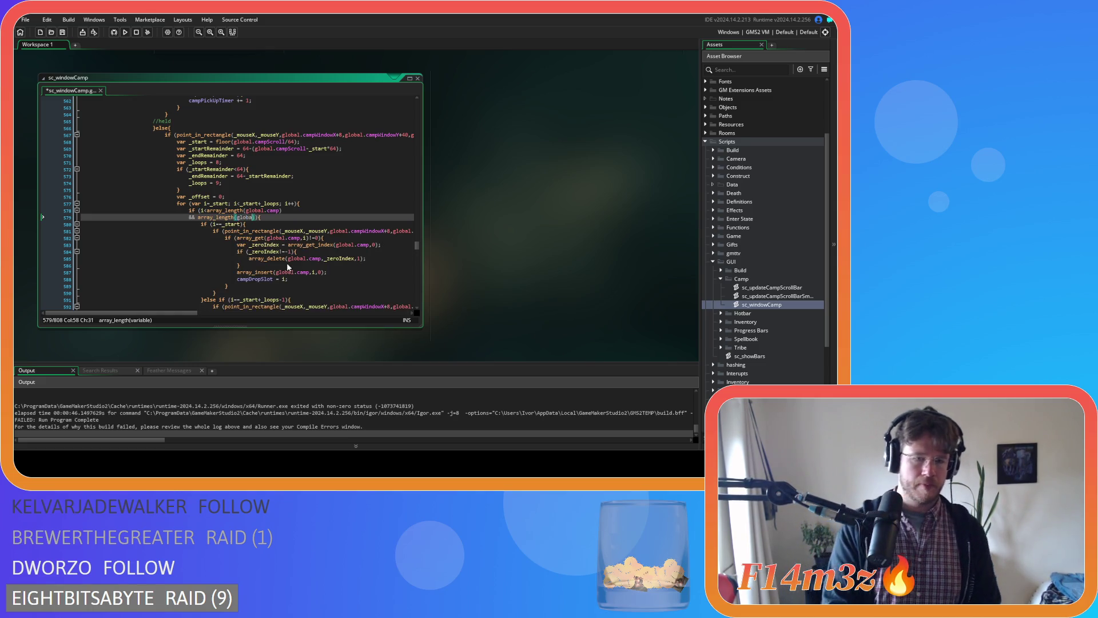
{"action": "type", "text": "p)"}
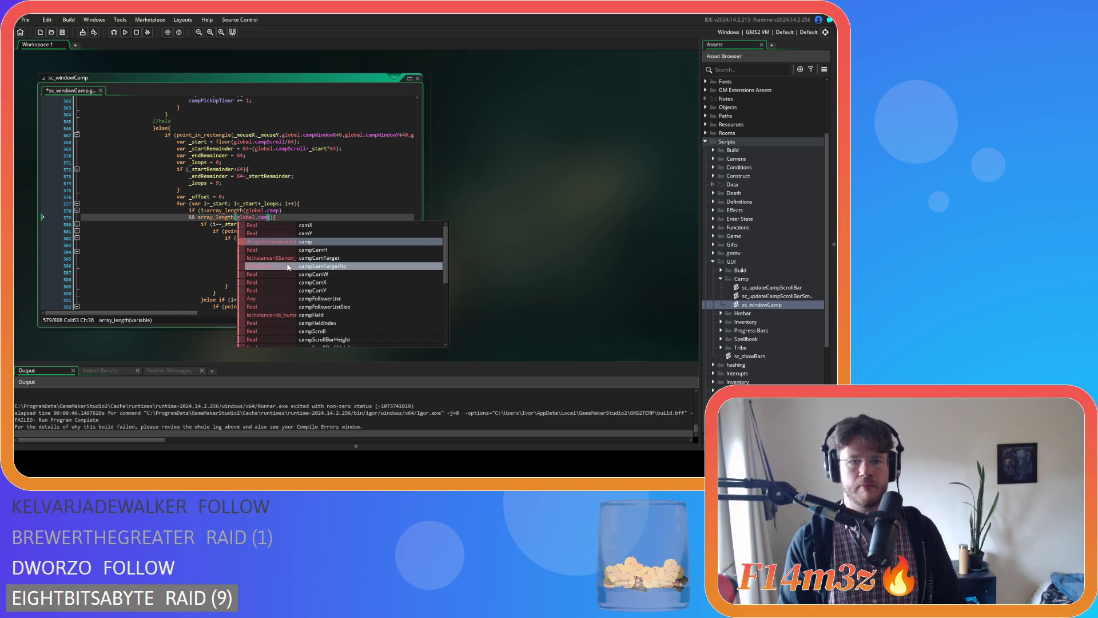
{"action": "type", "text": ">0"}
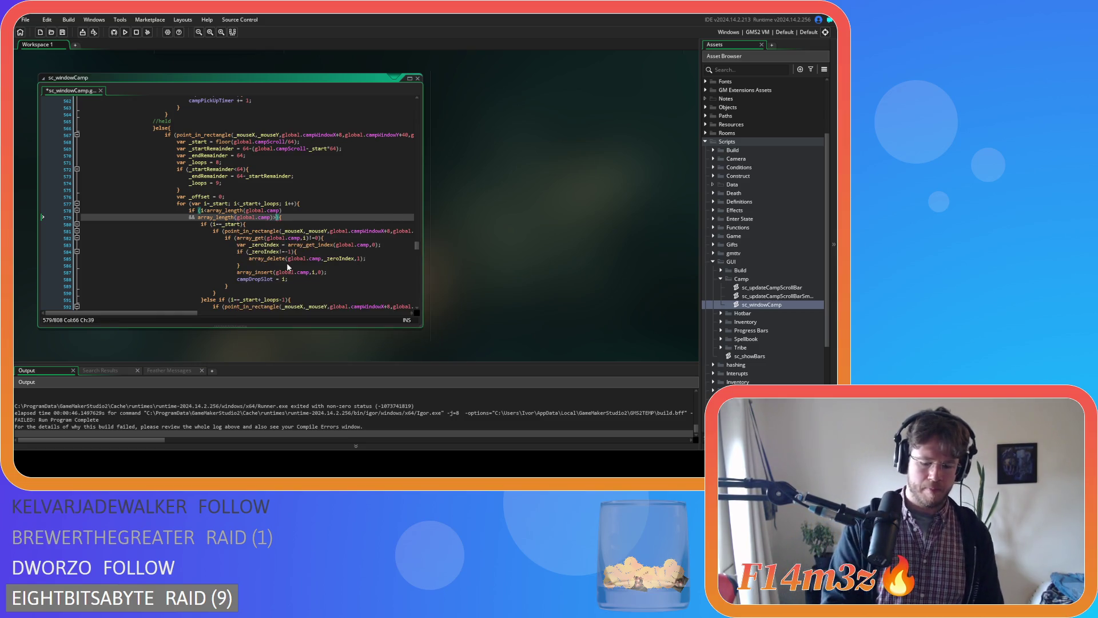
{"action": "left_click", "coordinate": [295, 215]}
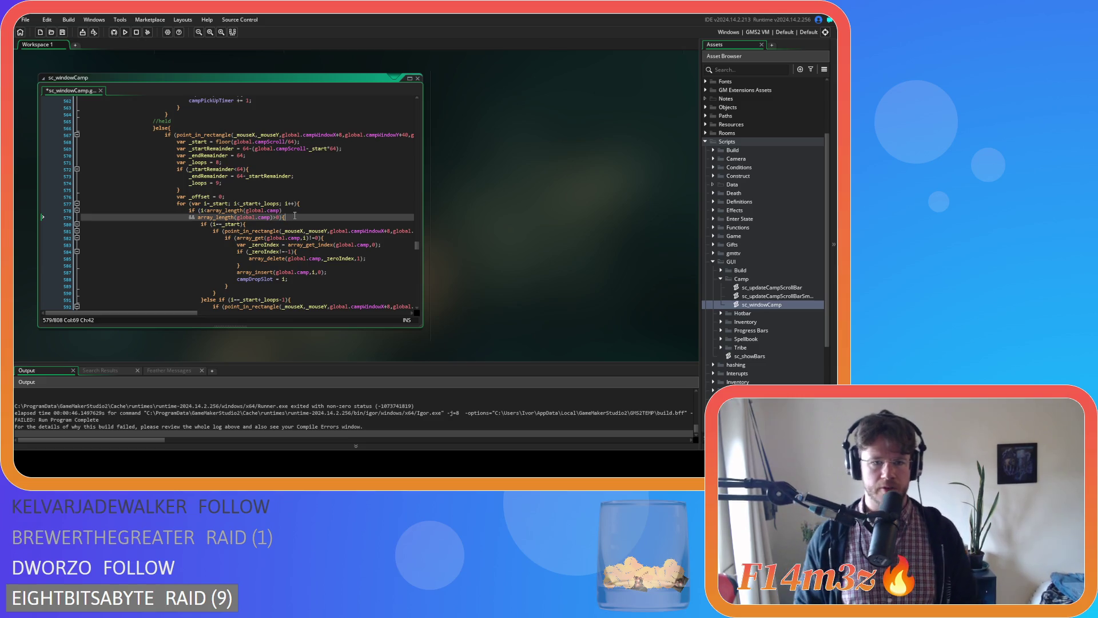
{"action": "key", "text": "ctrl+s"}
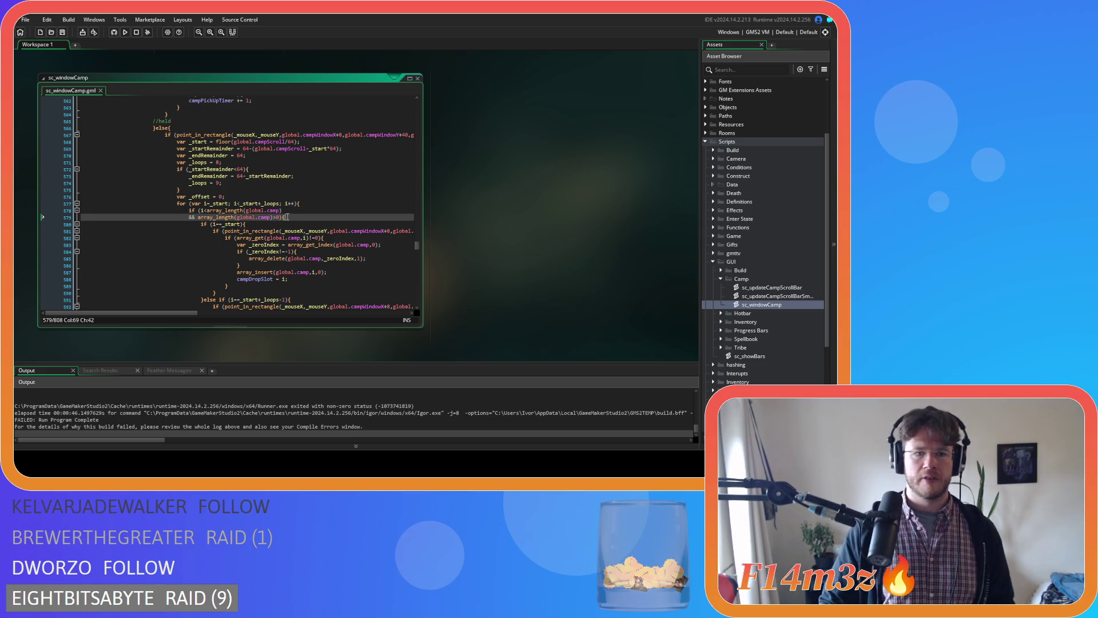
{"action": "scroll", "coordinate": [290, 225], "scroll_direction": "down", "scroll_amount": 14}
{"action": "left_click", "coordinate": [287, 179]}
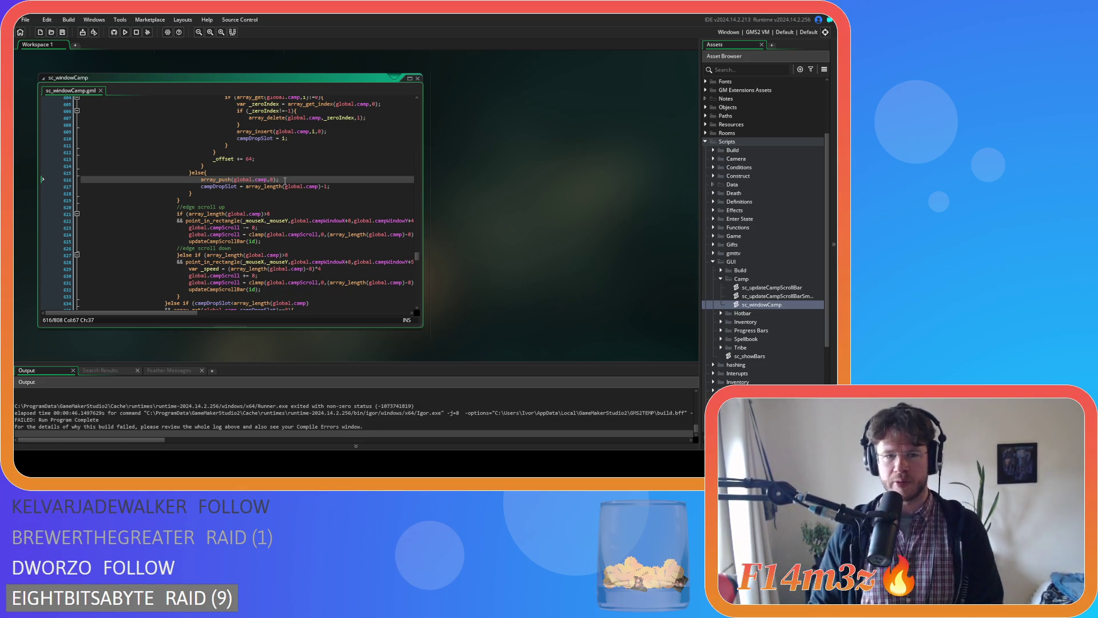
Run the game and inspect the array_get index-out-of-range error in the Output window
{"action": "key", "text": "F5"}
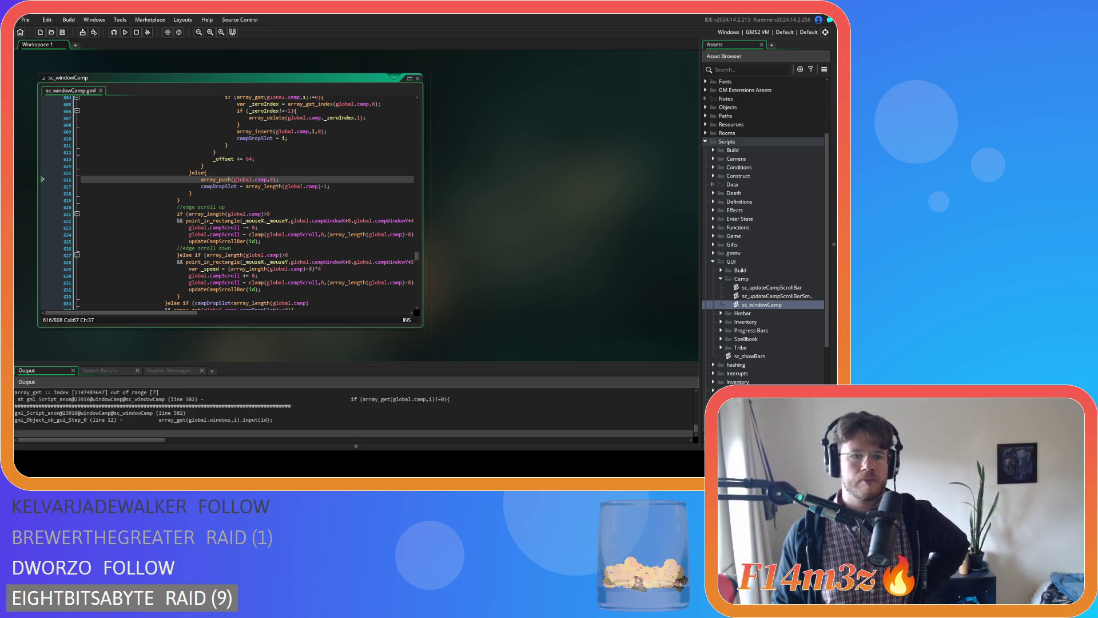
{"action": "mouse_move", "coordinate": [228, 260]}
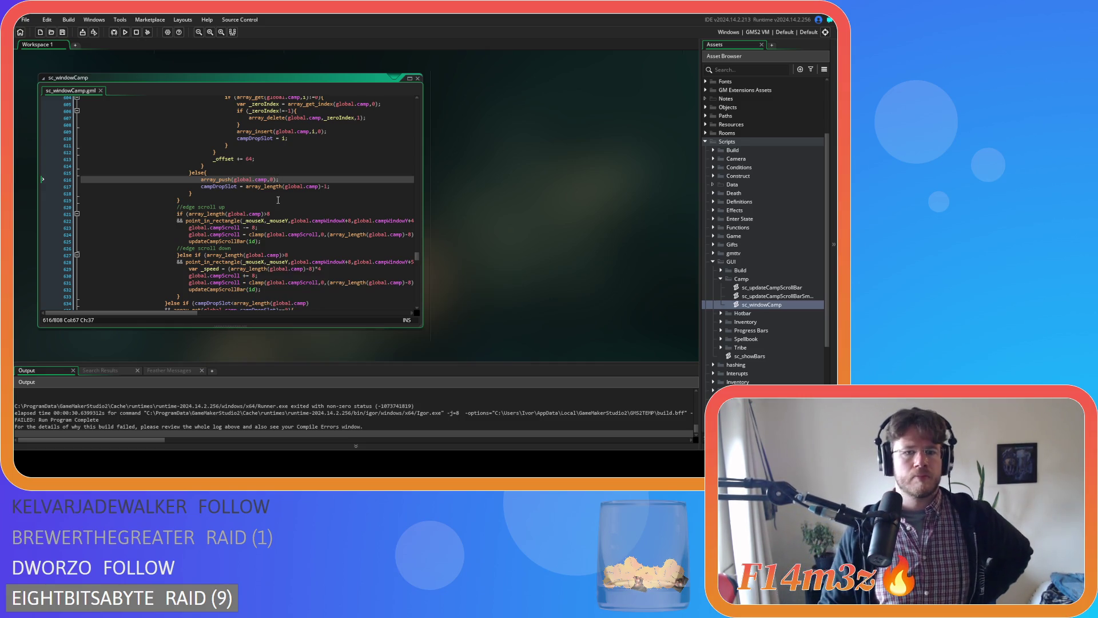
{"action": "scroll", "coordinate": [278, 200], "scroll_direction": "up", "scroll_amount": 10}
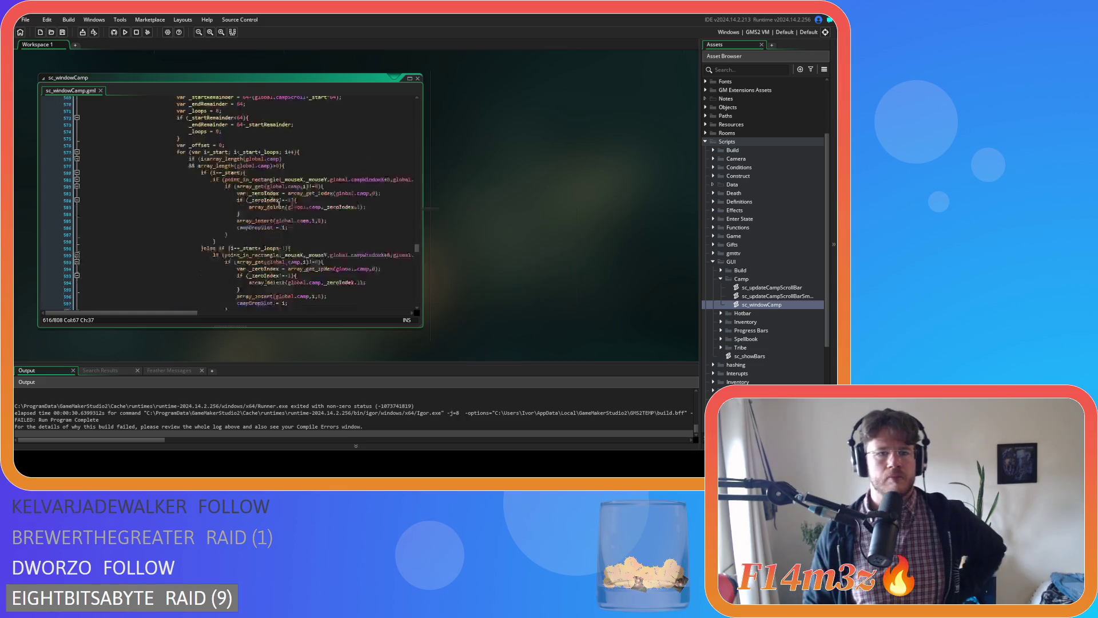
{"action": "mouse_move", "coordinate": [250, 220]}
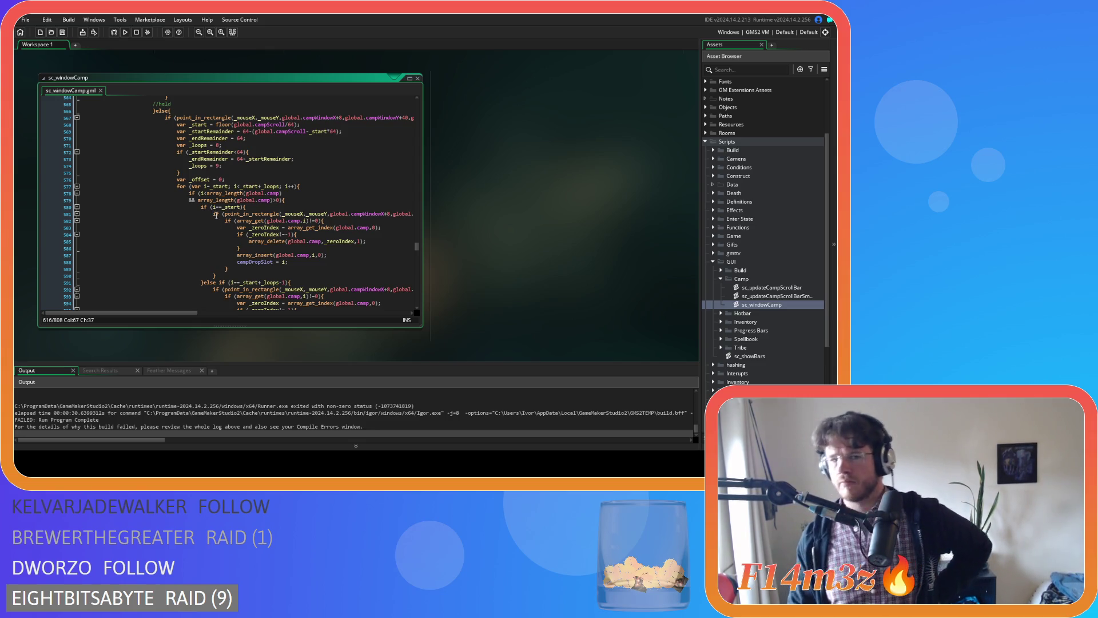
{"action": "left_click", "coordinate": [196, 201]}
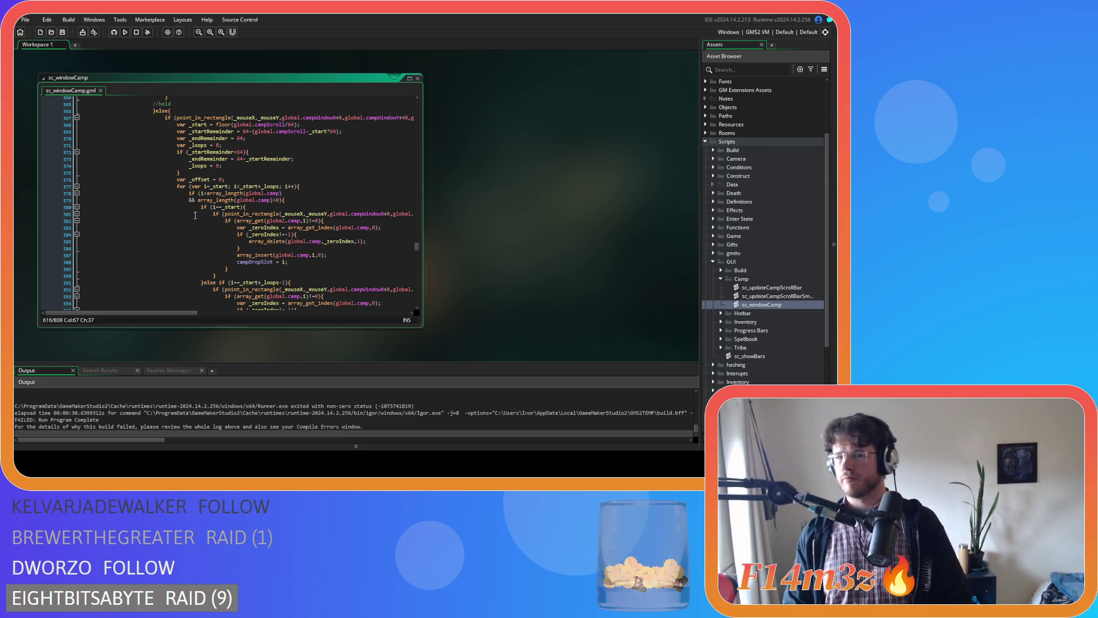
{"action": "left_click", "coordinate": [225, 187]}
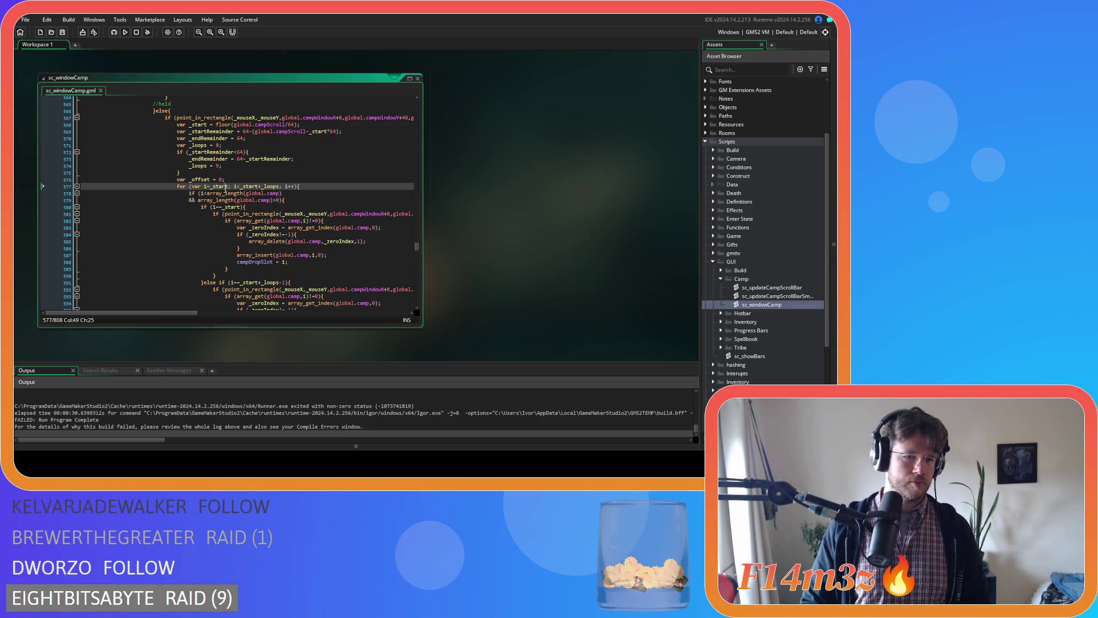
{"action": "scroll", "coordinate": [224, 187], "scroll_direction": "down", "scroll_amount": 10}
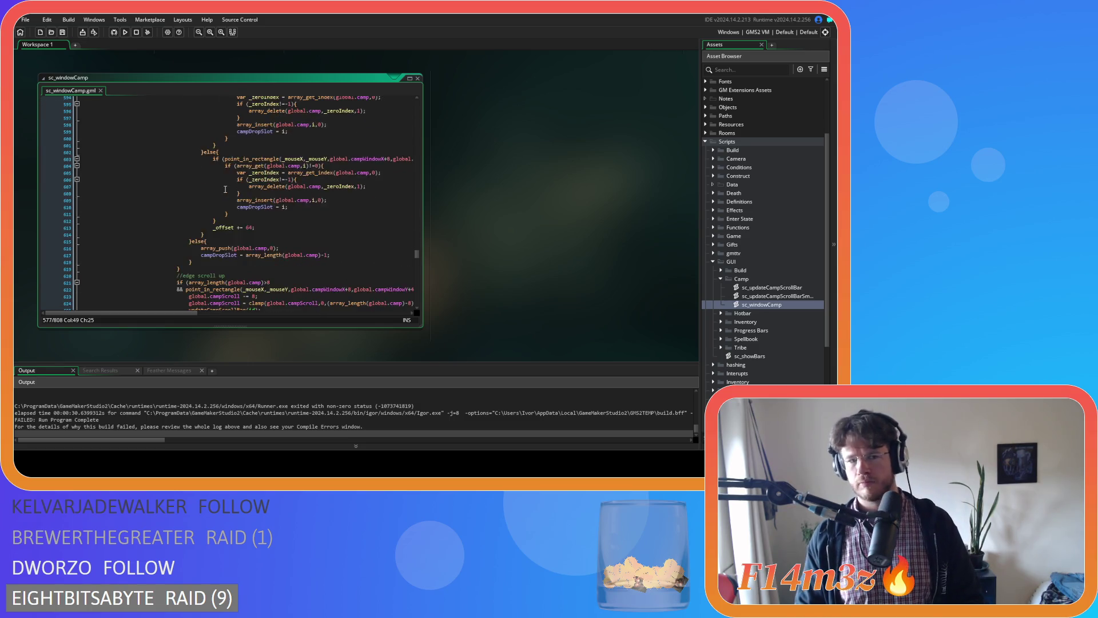
{"action": "scroll", "coordinate": [224, 188], "scroll_direction": "down", "scroll_amount": 3}
{"action": "scroll", "coordinate": [225, 188], "scroll_direction": "up", "scroll_amount": 13}
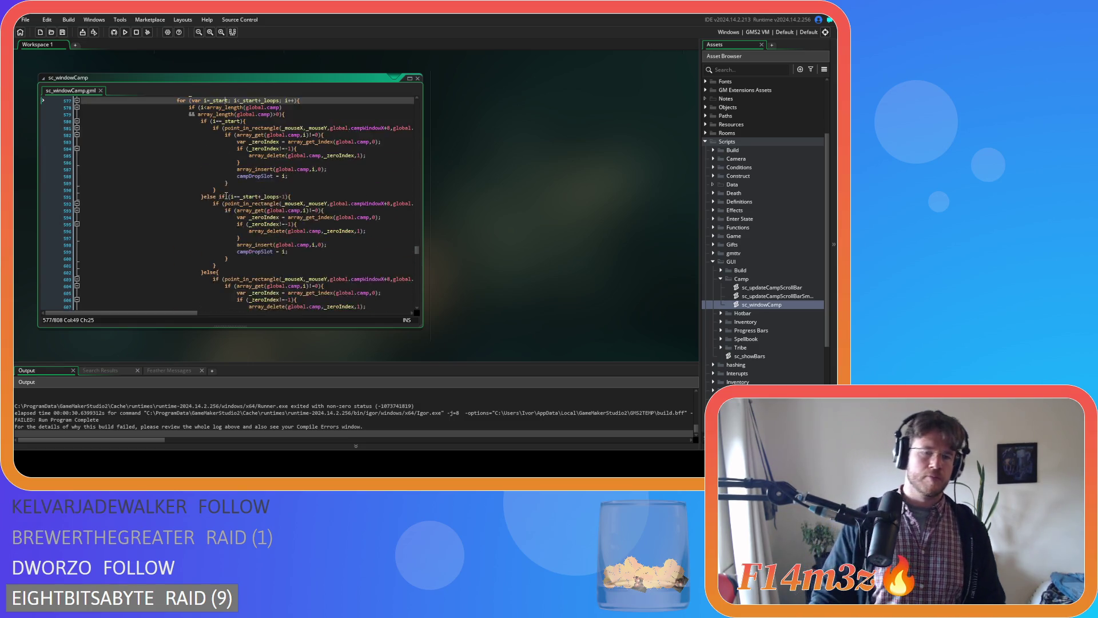
Delete '&& array_length(global.camp)>0' from the loop condition and save sc_windowCamp
{"action": "left_click_drag", "start_coordinate": [275, 201], "coordinate": [66, 206]}
{"action": "key", "text": "BackSpace"}
{"action": "key", "text": "ctrl+s"}
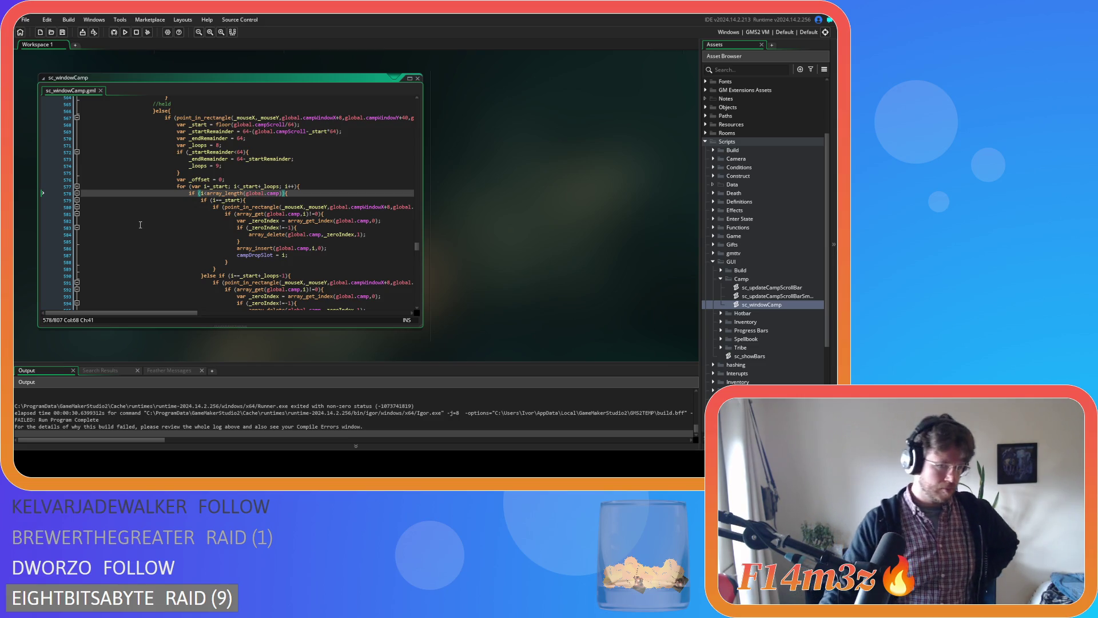
{"action": "type", "text": ")"}
{"action": "left_click", "coordinate": [287, 193]}
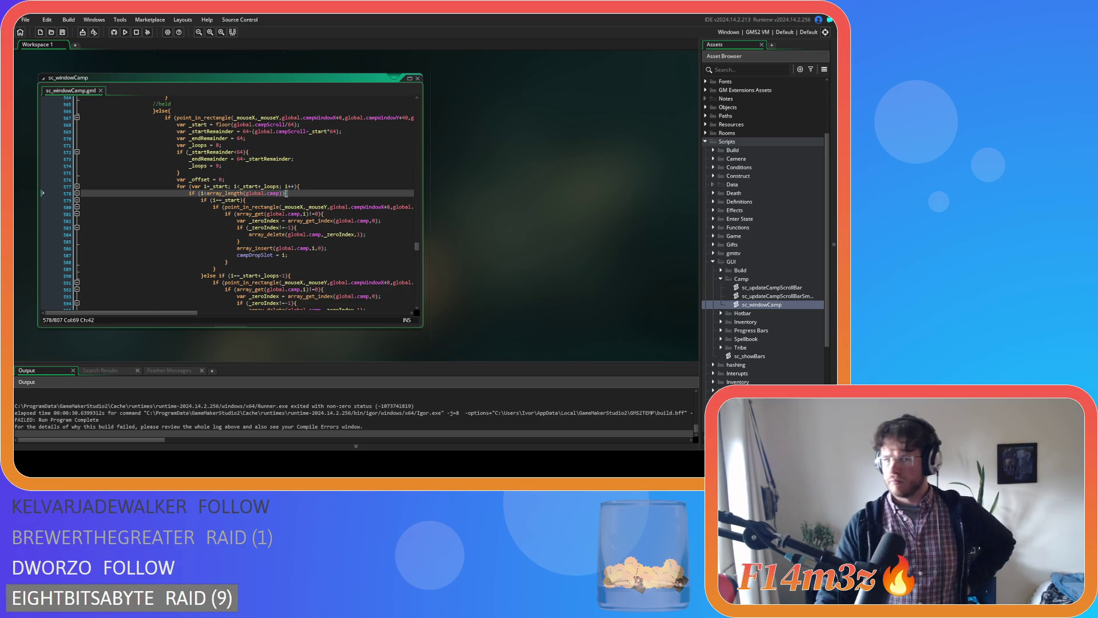
{"action": "scroll", "coordinate": [281, 213], "scroll_direction": "down", "scroll_amount": 13}
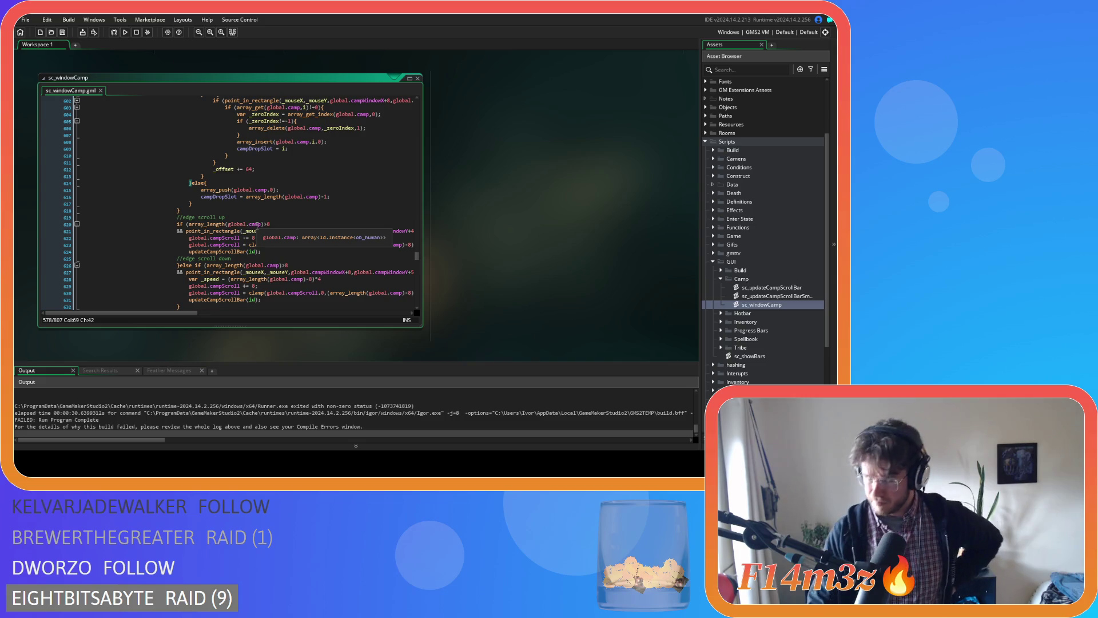
{"action": "scroll", "coordinate": [255, 225], "scroll_direction": "up", "scroll_amount": 3}
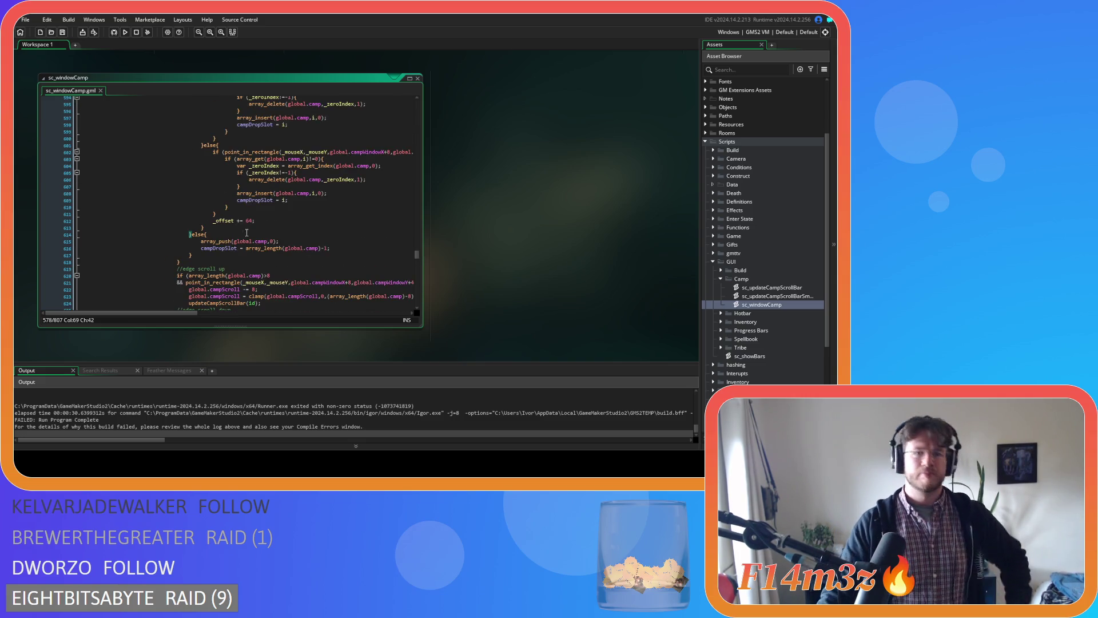
{"action": "scroll", "coordinate": [234, 258], "scroll_direction": "up", "scroll_amount": 3}
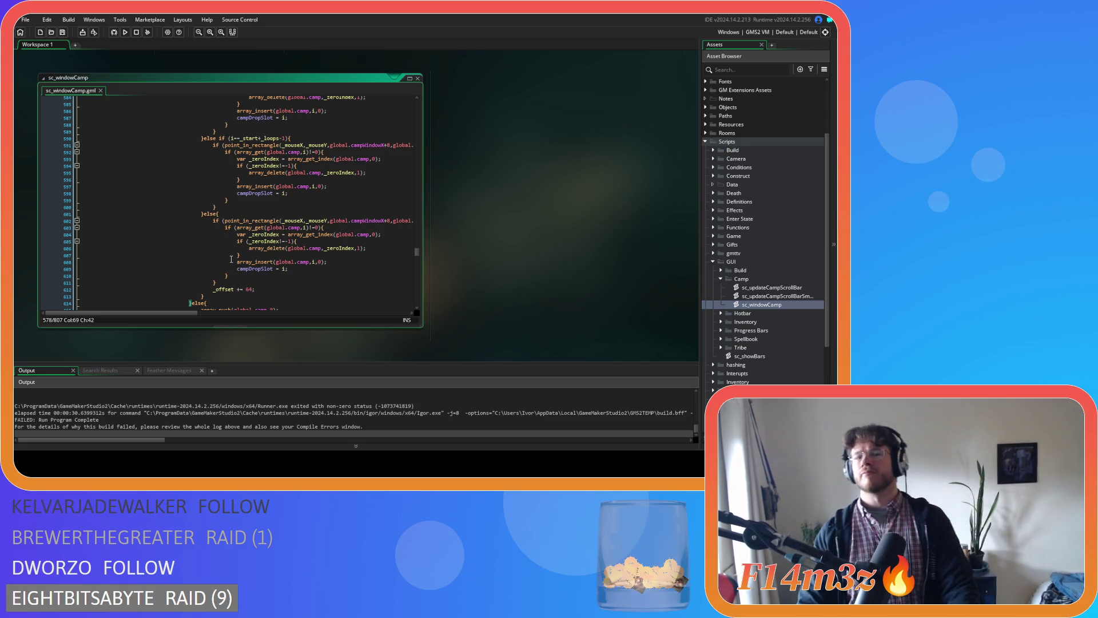
{"action": "scroll", "coordinate": [231, 259], "scroll_direction": "up", "scroll_amount": 7}
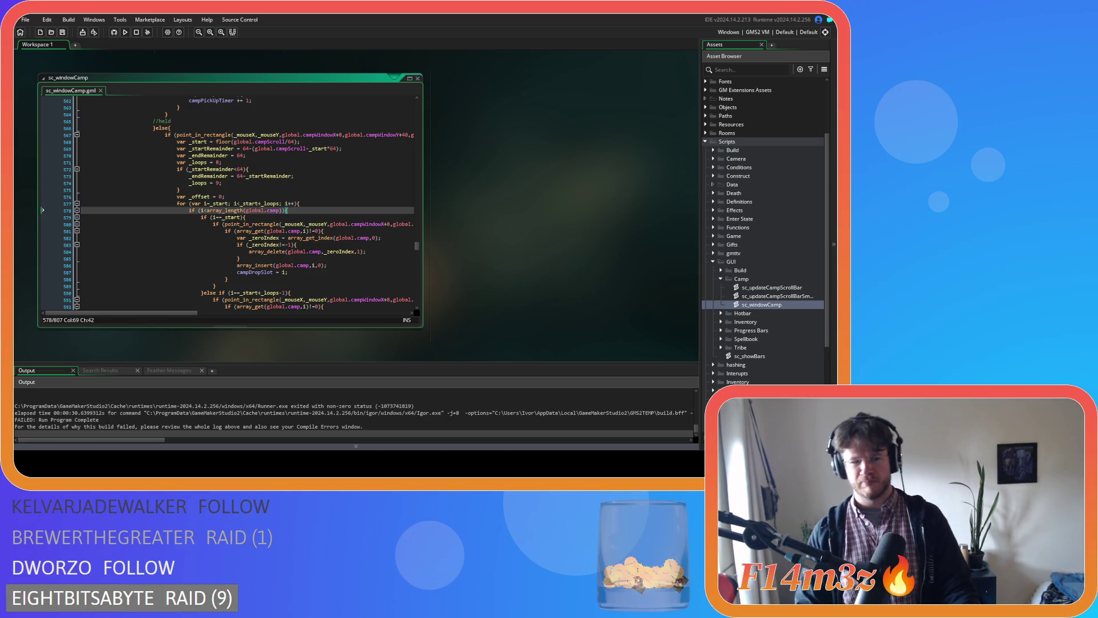
Guard array_delete with if (_zeroIndex!=-1) near line 580, then launch a test run
{"action": "left_click", "coordinate": [251, 224]}
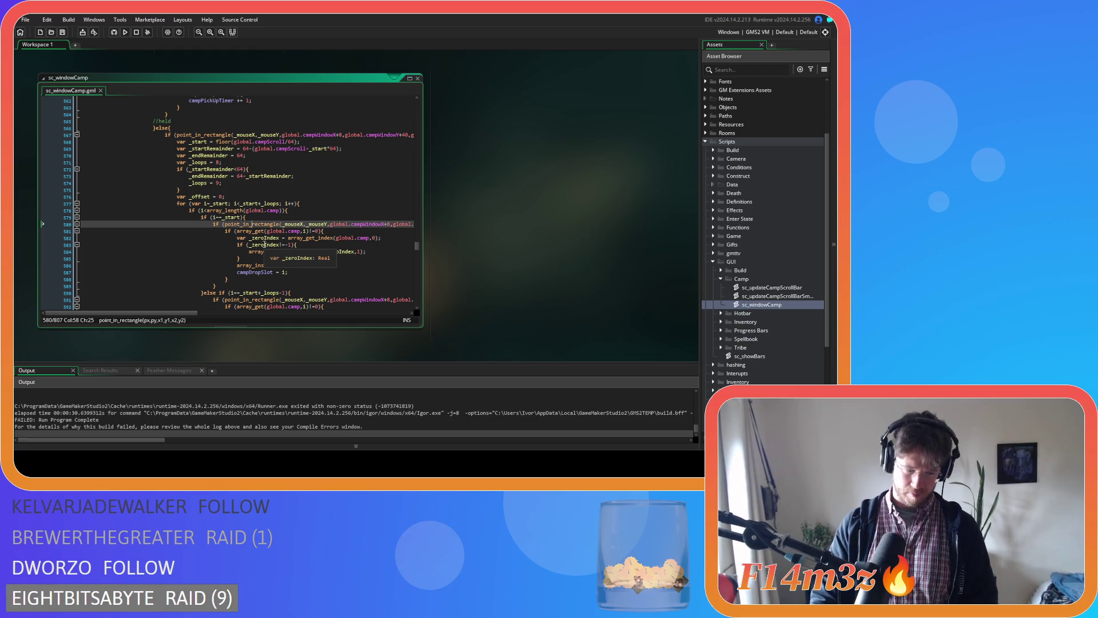
{"action": "key", "text": "F5"}
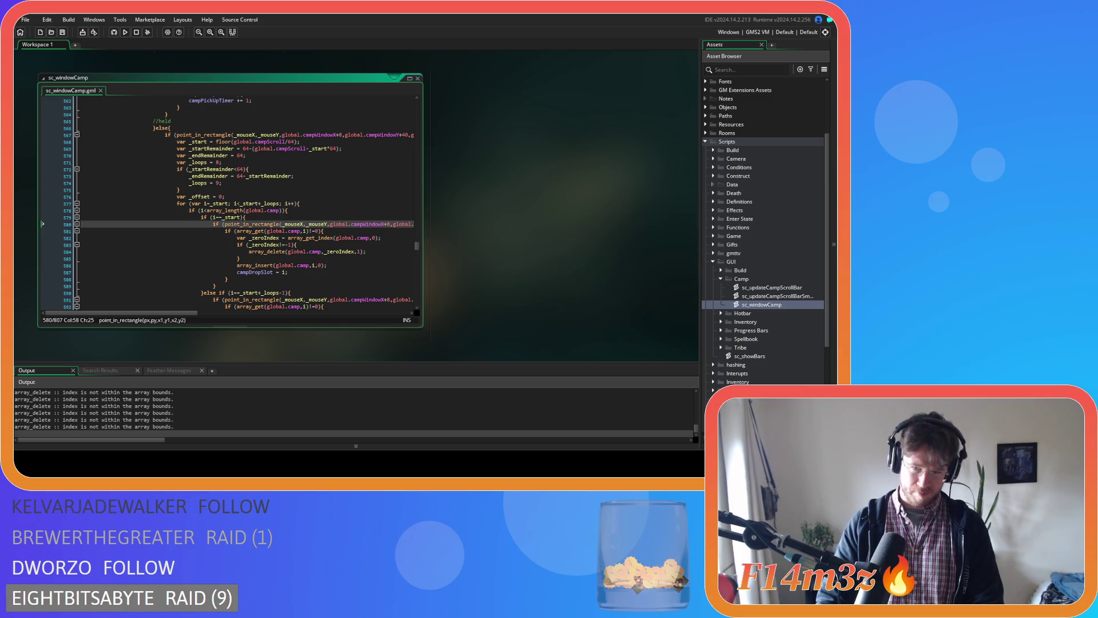
In the running game's Camp window, add a Tent and drag it above Menhir
{"action": "key", "text": "alt+Tab"}
{"action": "left_click", "coordinate": [343, 135]}
{"action": "mouse_move", "coordinate": [241, 219]}
{"action": "left_mouse_down"}
{"action": "mouse_move", "coordinate": [183, 215]}
{"action": "mouse_move", "coordinate": [122, 239]}
{"action": "mouse_move", "coordinate": [245, 232]}
{"action": "mouse_move", "coordinate": [237, 269]}
{"action": "left_mouse_up"}
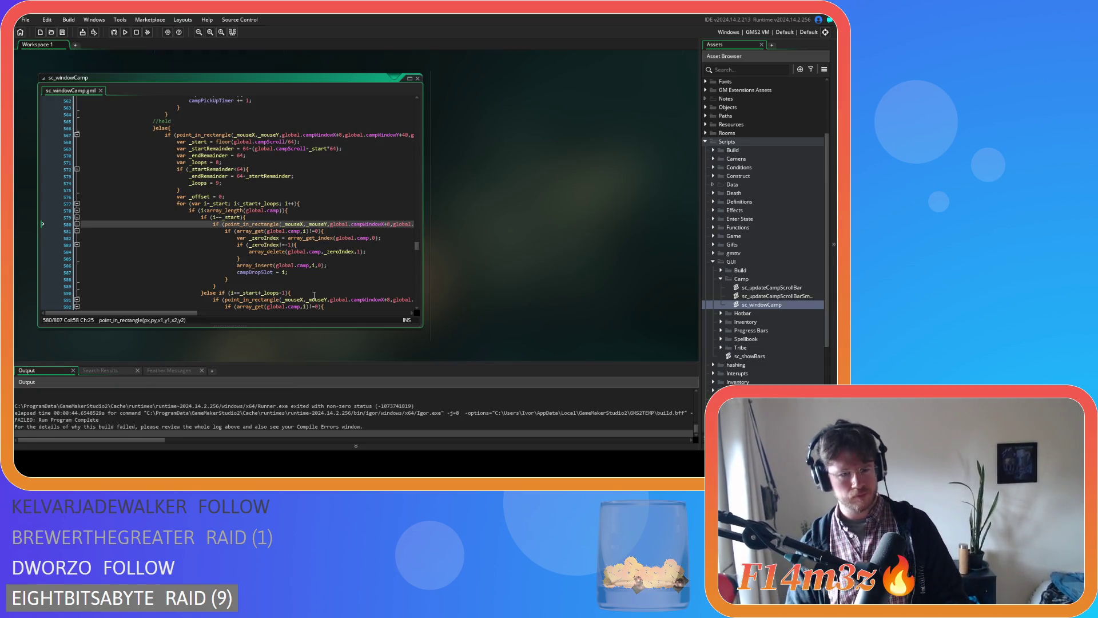
{"action": "left_click", "coordinate": [310, 245]}
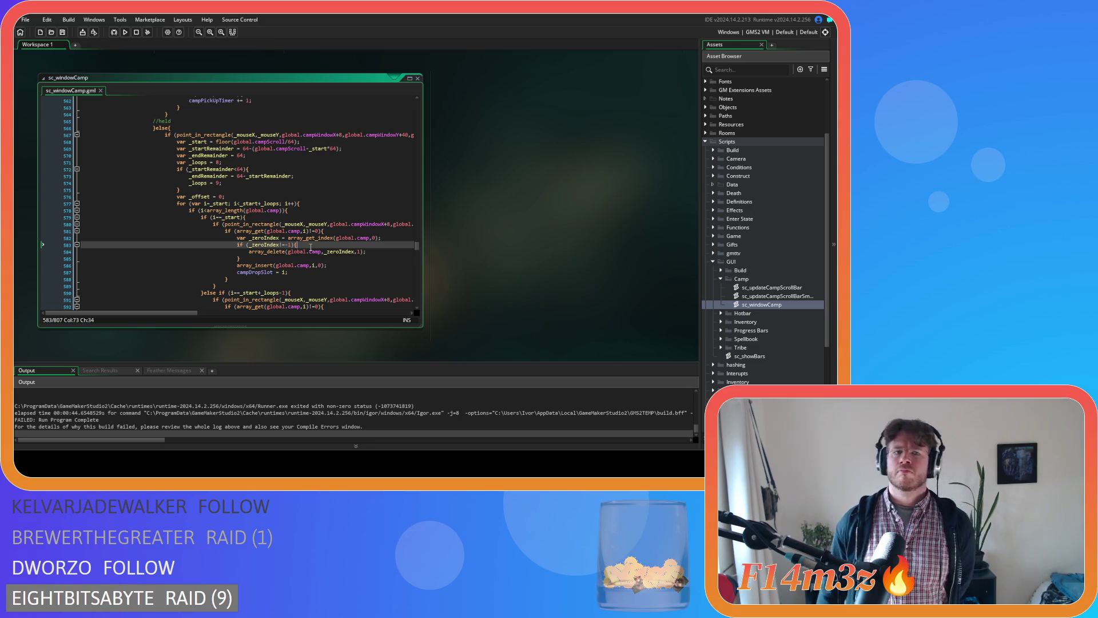
Review the sc_windowCamp camp-slot loop and place the caret on the _offset declaration
{"action": "scroll", "coordinate": [310, 247], "scroll_direction": "down", "scroll_amount": 3}
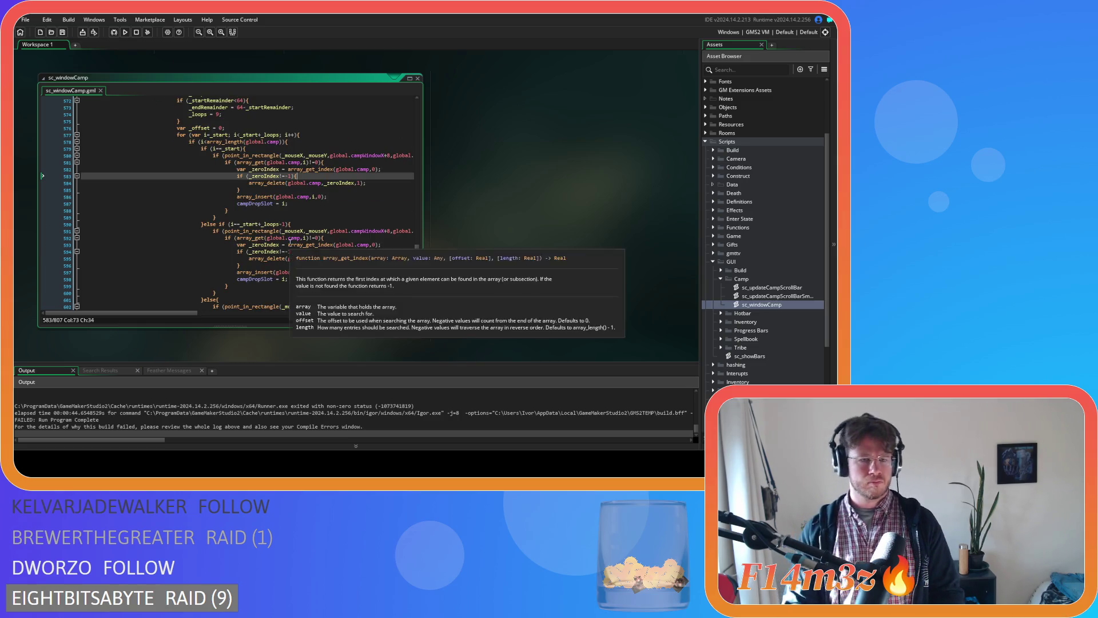
{"action": "left_click", "coordinate": [294, 143]}
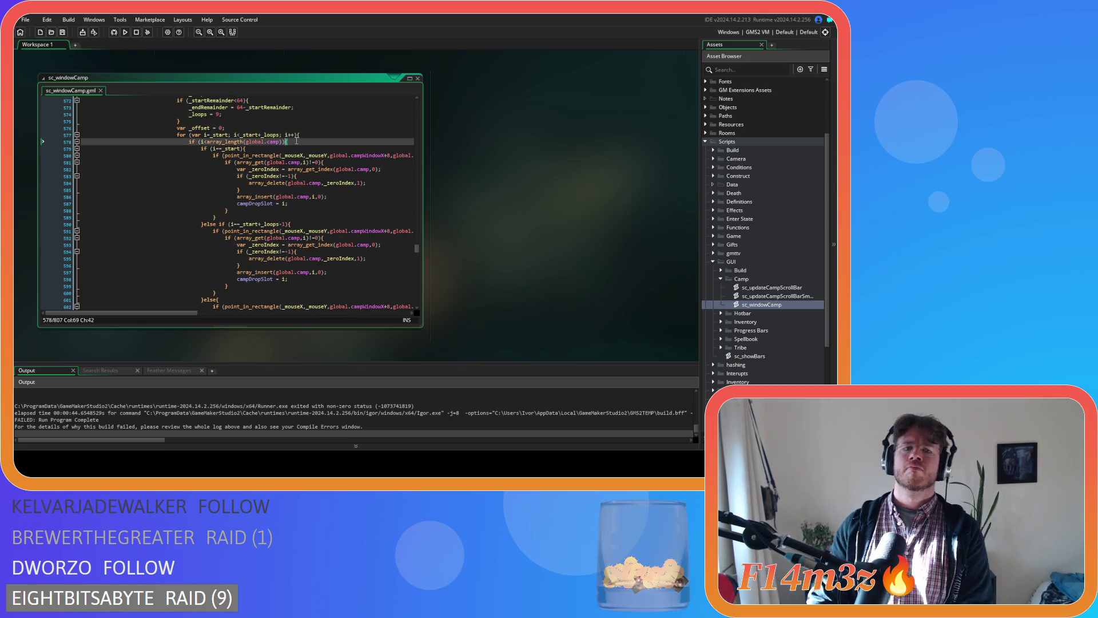
{"action": "scroll", "coordinate": [302, 176], "scroll_direction": "down", "scroll_amount": 8}
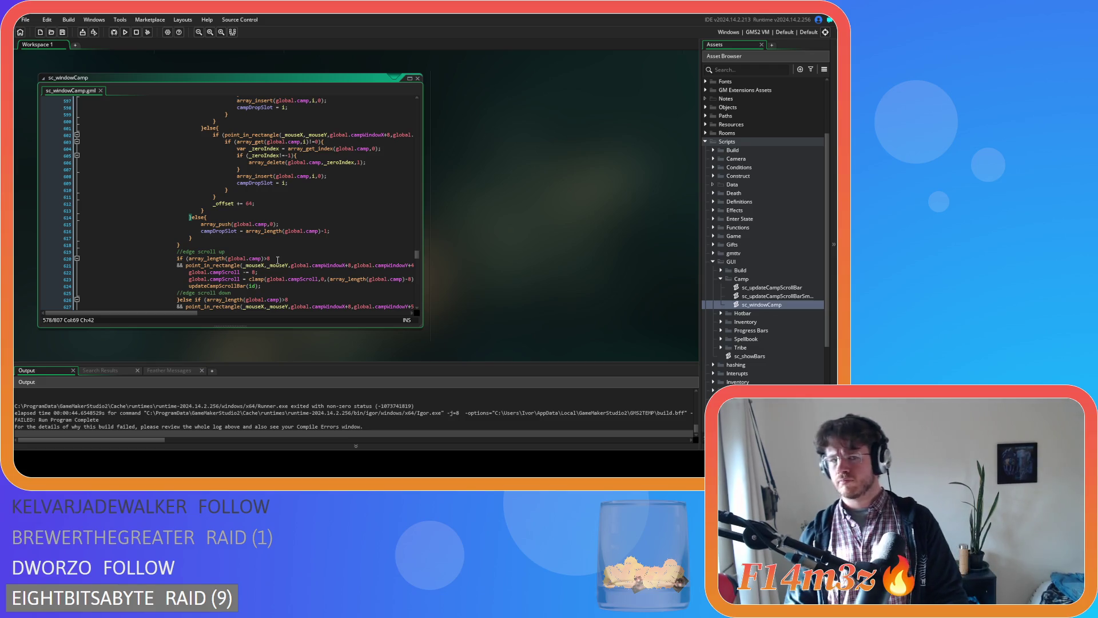
{"action": "scroll", "coordinate": [278, 260], "scroll_direction": "up", "scroll_amount": 15}
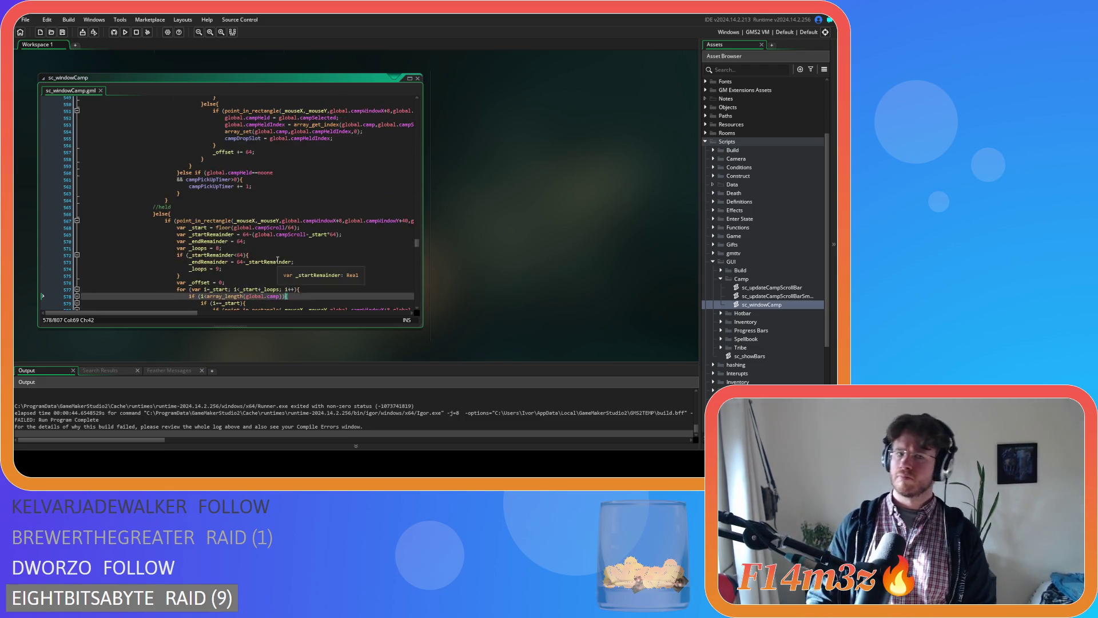
{"action": "scroll", "coordinate": [277, 260], "scroll_direction": "up", "scroll_amount": 7}
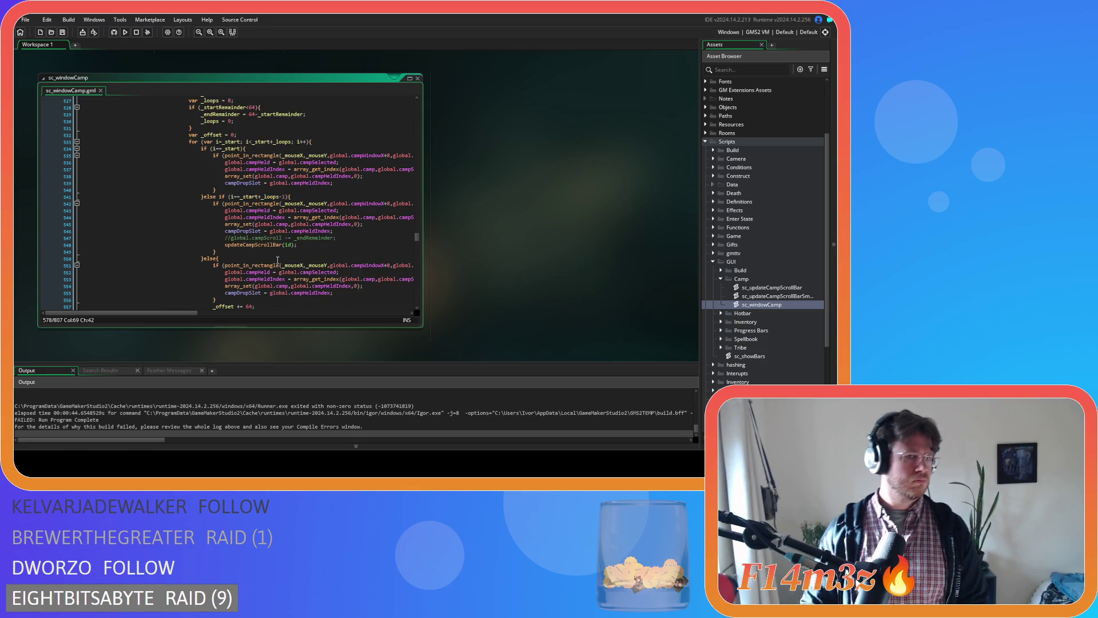
{"action": "scroll", "coordinate": [278, 259], "scroll_direction": "up", "scroll_amount": 4}
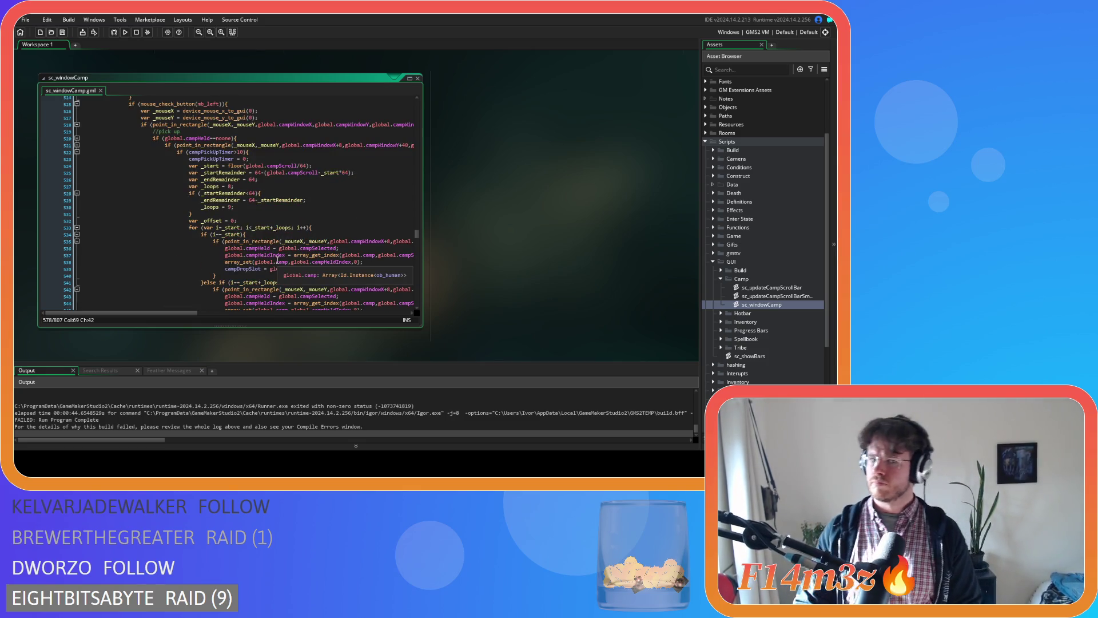
{"action": "scroll", "coordinate": [278, 260], "scroll_direction": "down", "scroll_amount": 7}
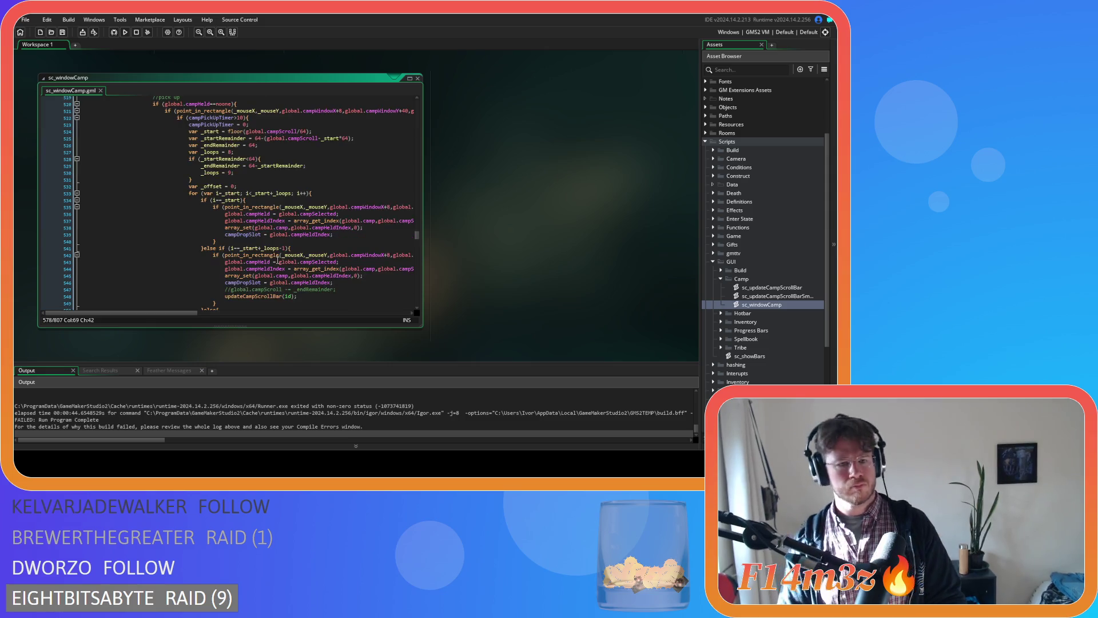
{"action": "scroll", "coordinate": [277, 260], "scroll_direction": "down", "scroll_amount": 5}
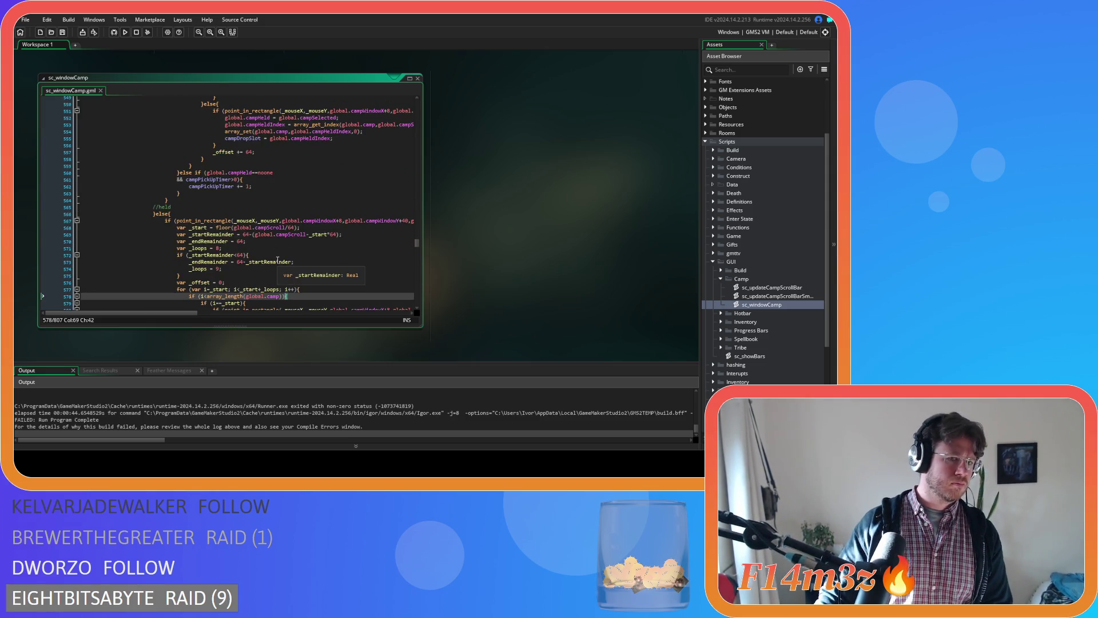
{"action": "scroll", "coordinate": [278, 259], "scroll_direction": "down", "scroll_amount": 20}
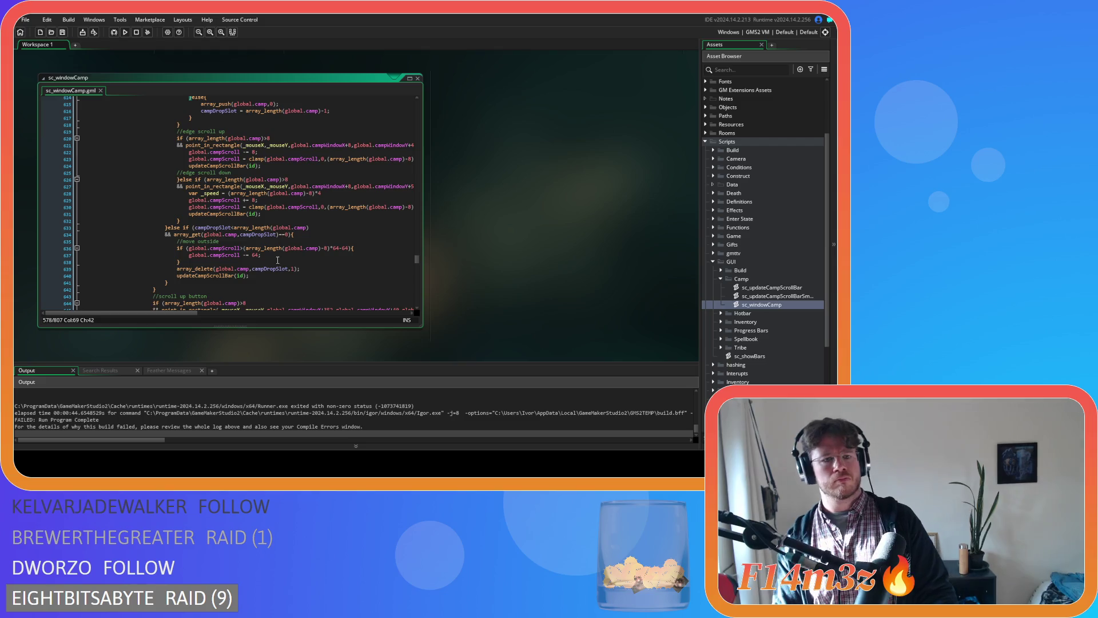
{"action": "scroll", "coordinate": [278, 259], "scroll_direction": "down", "scroll_amount": 3}
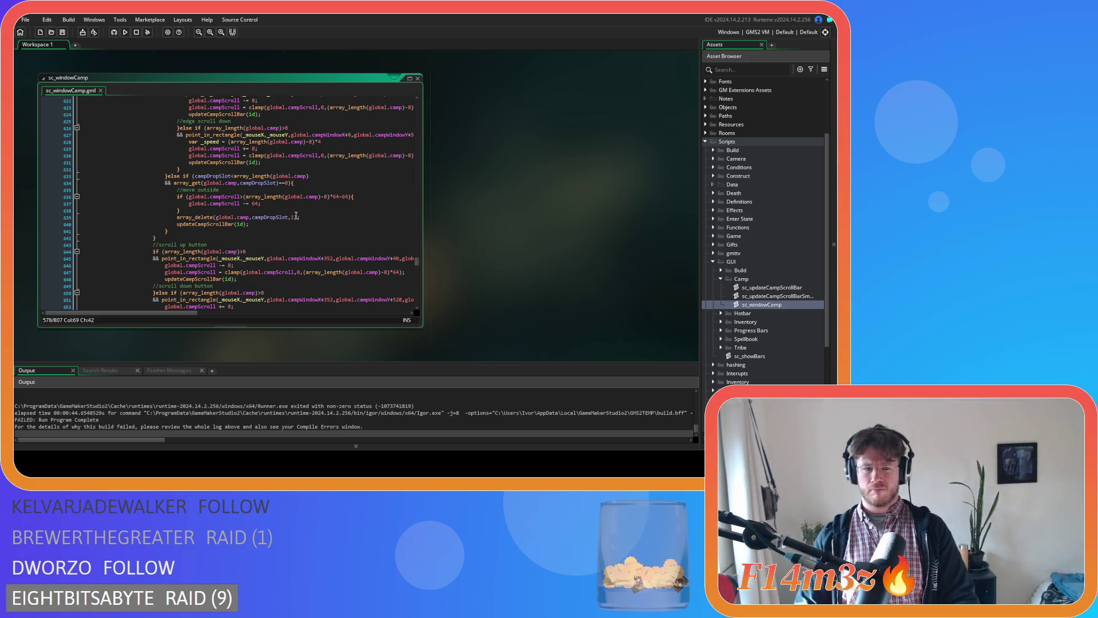
{"action": "mouse_move", "coordinate": [286, 214]}
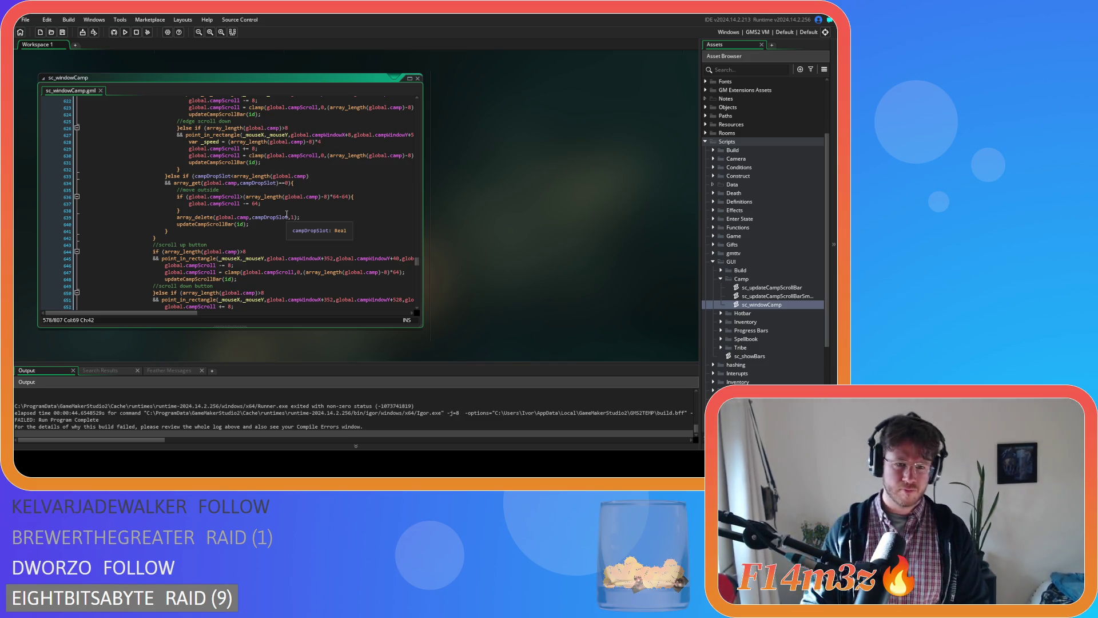
{"action": "scroll", "coordinate": [297, 205], "scroll_direction": "up", "scroll_amount": 3}
{"action": "scroll", "coordinate": [297, 205], "scroll_direction": "up", "scroll_amount": 6}
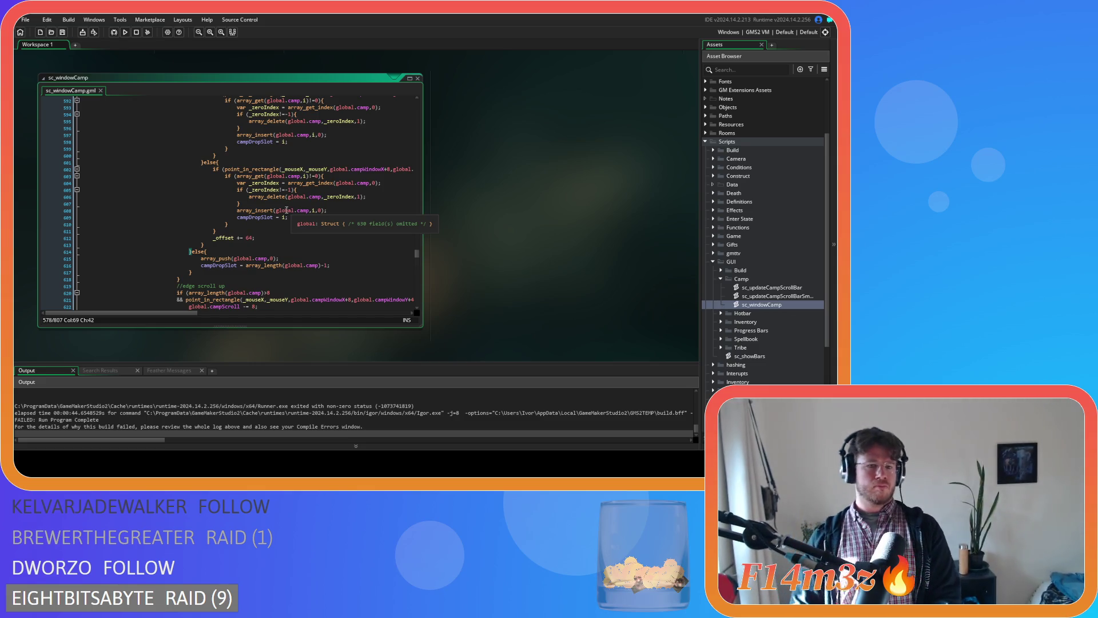
{"action": "scroll", "coordinate": [283, 209], "scroll_direction": "up", "scroll_amount": 2}
{"action": "scroll", "coordinate": [283, 210], "scroll_direction": "up", "scroll_amount": 1}
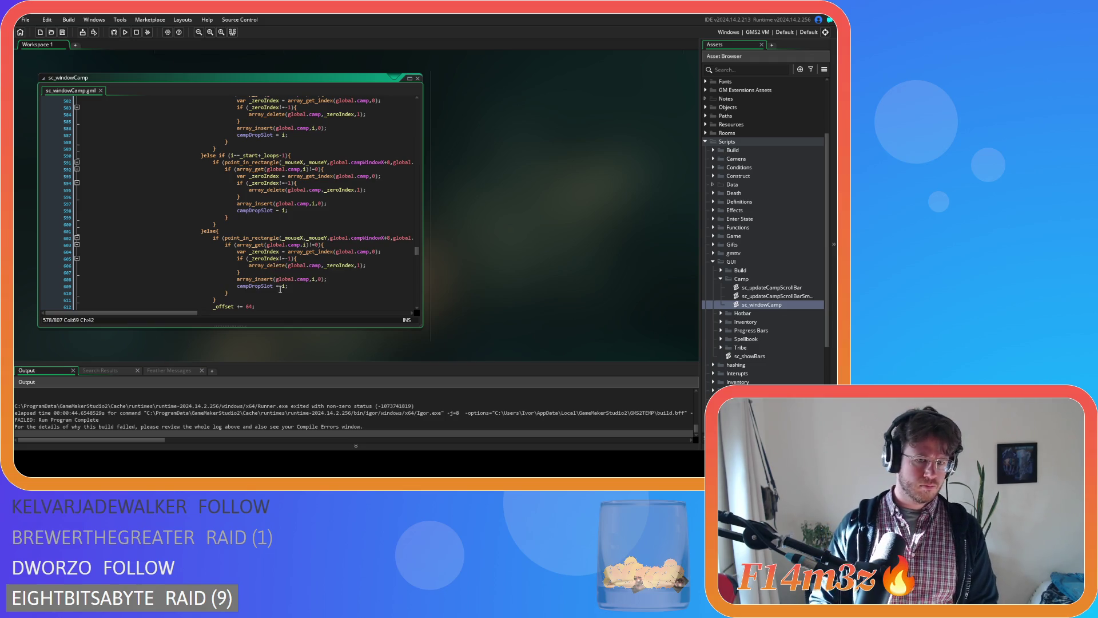
{"action": "scroll", "coordinate": [280, 289], "scroll_direction": "up", "scroll_amount": 5}
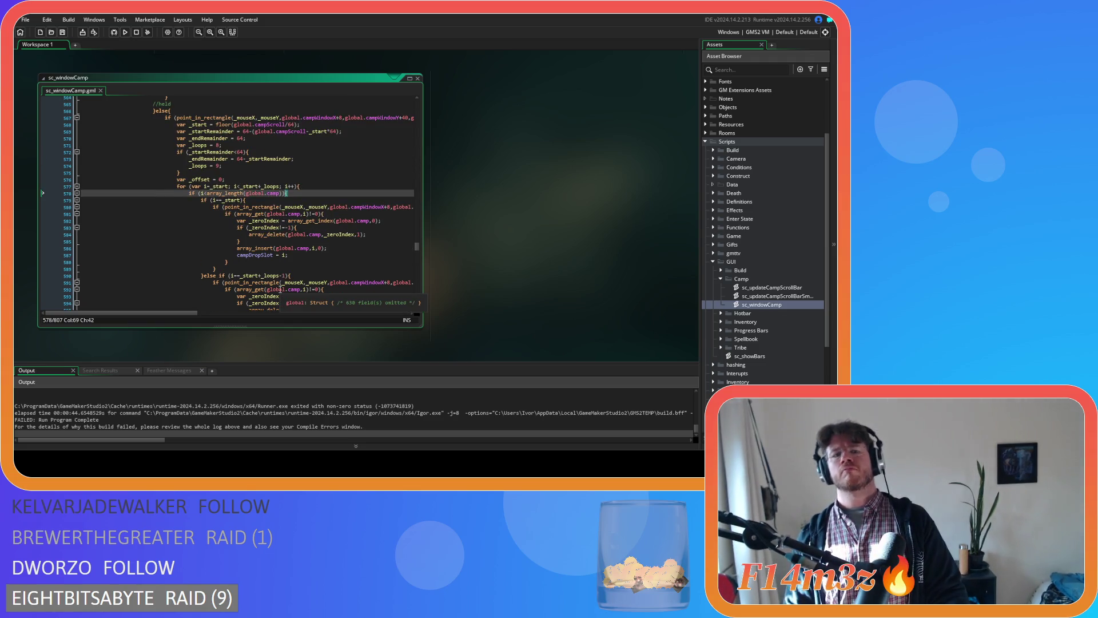
{"action": "scroll", "coordinate": [281, 289], "scroll_direction": "down", "scroll_amount": 10}
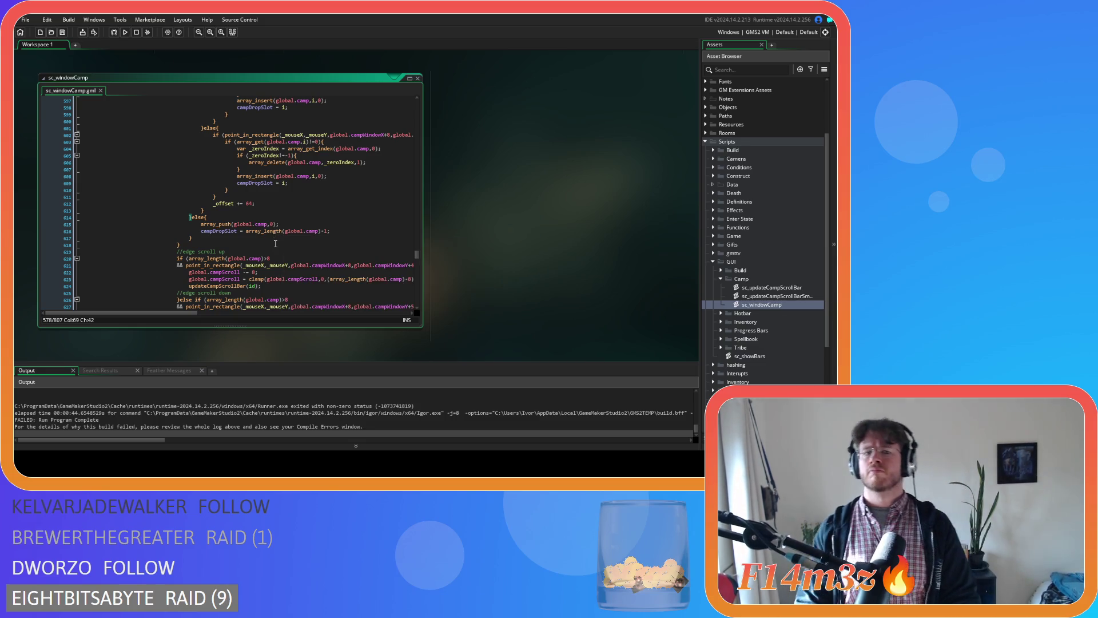
{"action": "scroll", "coordinate": [275, 246], "scroll_direction": "up", "scroll_amount": 20}
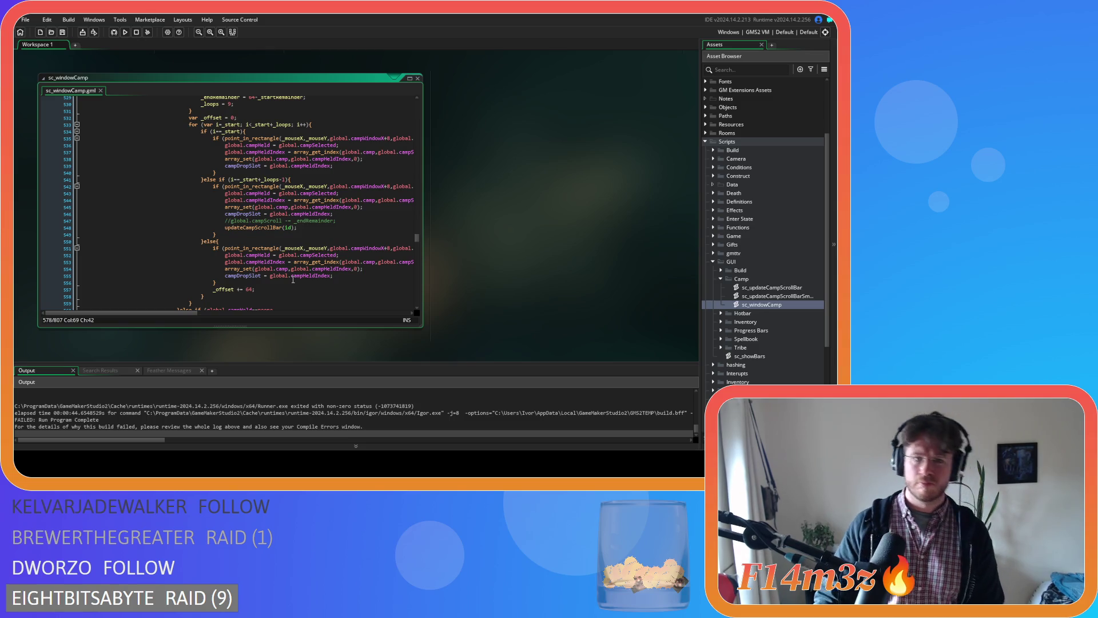
{"action": "scroll", "coordinate": [293, 280], "scroll_direction": "down", "scroll_amount": 20}
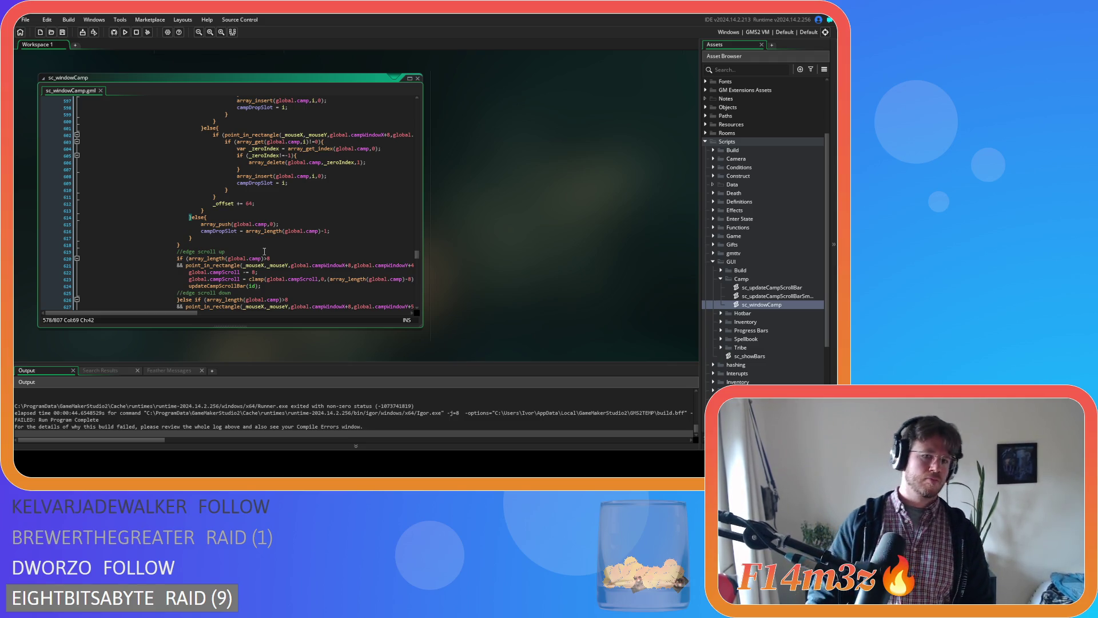
{"action": "scroll", "coordinate": [264, 251], "scroll_direction": "up", "scroll_amount": 10}
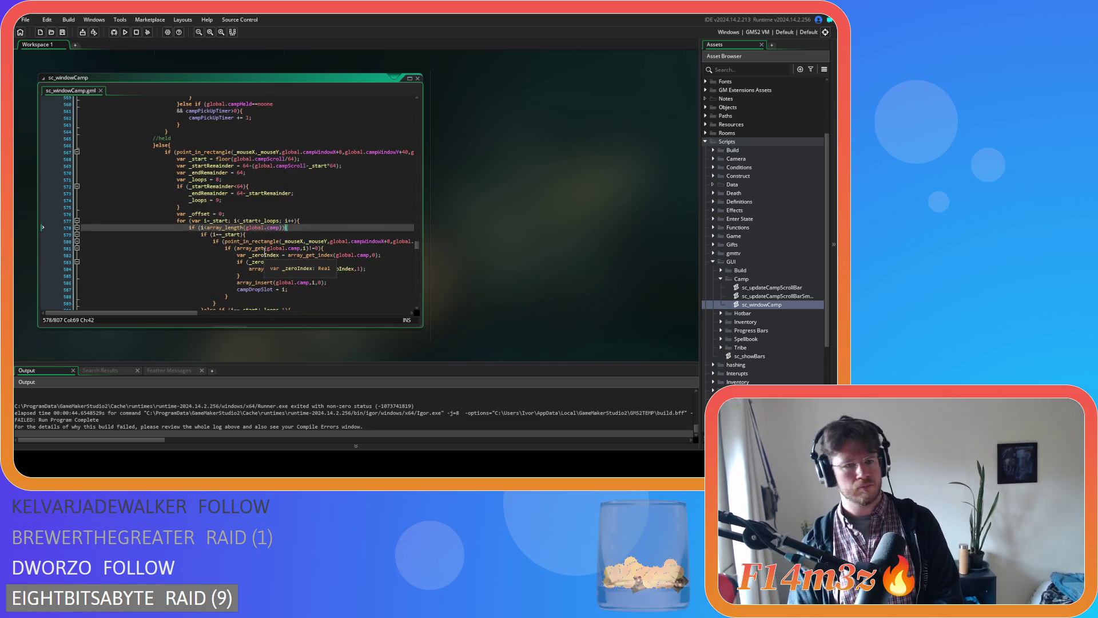
{"action": "left_click", "coordinate": [263, 213]}
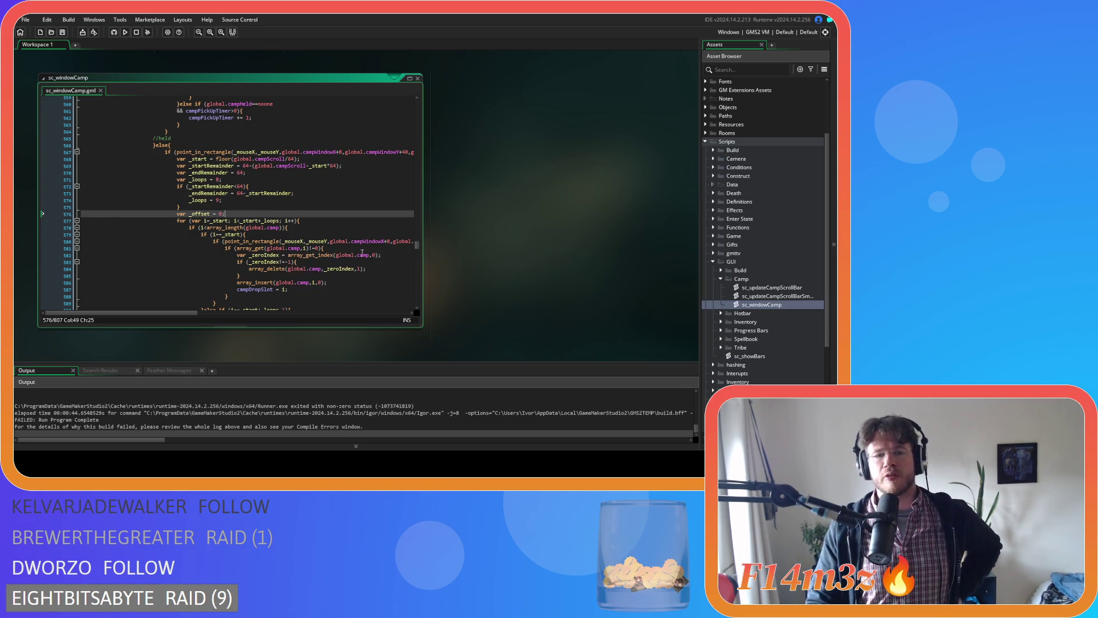
{"action": "left_click", "coordinate": [294, 248]}
Check the array_delete, point_in_rectangle and _endRemainder lines, then save the project
{"action": "left_click", "coordinate": [367, 267]}
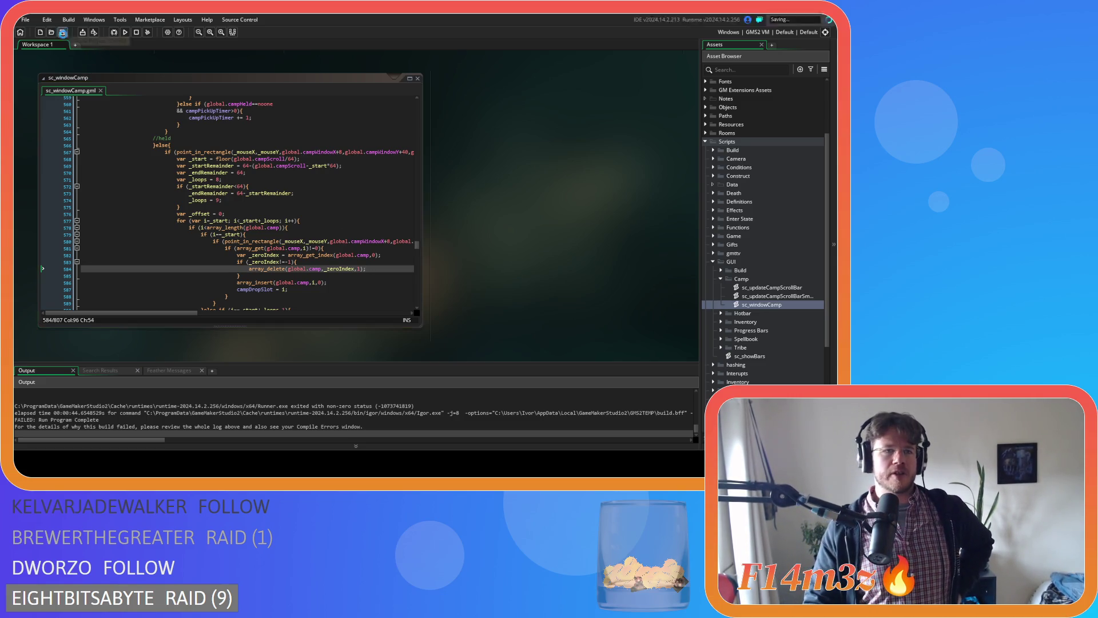
{"action": "left_click", "coordinate": [237, 242]}
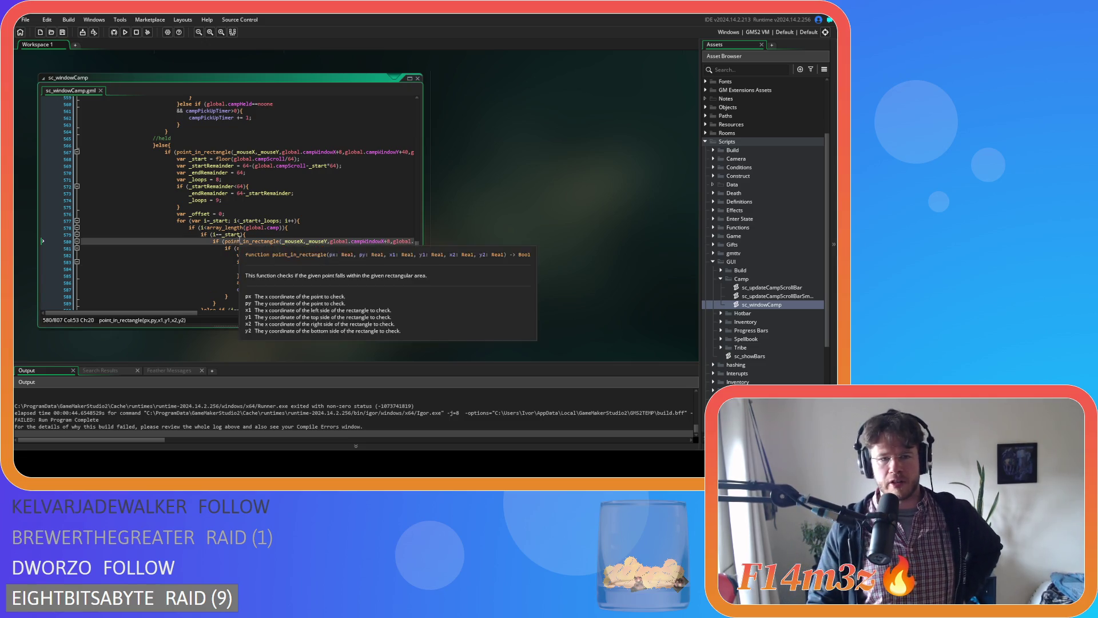
{"action": "left_click", "coordinate": [288, 296]}
{"action": "scroll", "coordinate": [288, 295], "scroll_direction": "down", "scroll_amount": 1}
{"action": "left_click", "coordinate": [297, 286]}
{"action": "scroll", "coordinate": [297, 287], "scroll_direction": "up", "scroll_amount": 1}
{"action": "left_click", "coordinate": [289, 229]}
{"action": "left_click", "coordinate": [294, 192]}
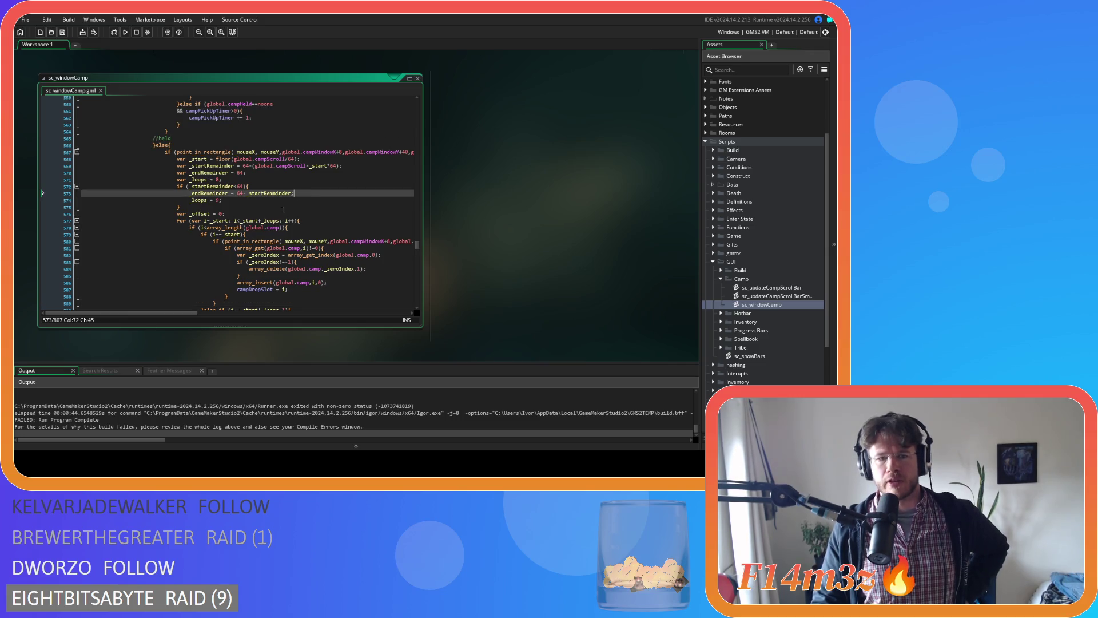
{"action": "left_click", "coordinate": [64, 34]}
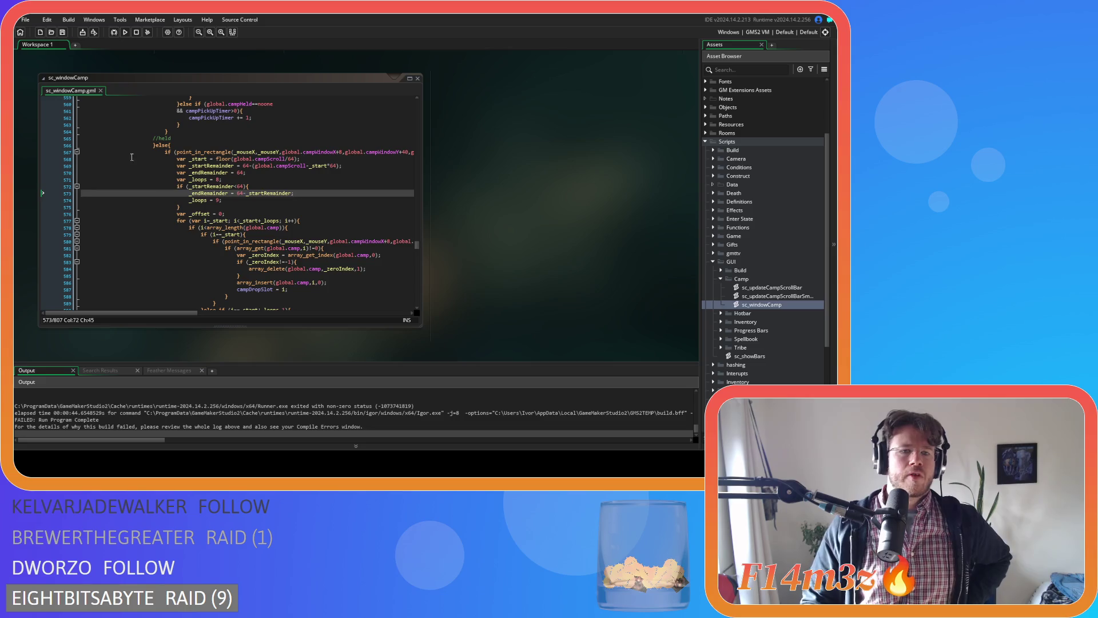
{"action": "left_click", "coordinate": [269, 234]}
{"action": "scroll", "coordinate": [269, 235], "scroll_direction": "down", "scroll_amount": 4}
{"action": "scroll", "coordinate": [268, 234], "scroll_direction": "down", "scroll_amount": 2}
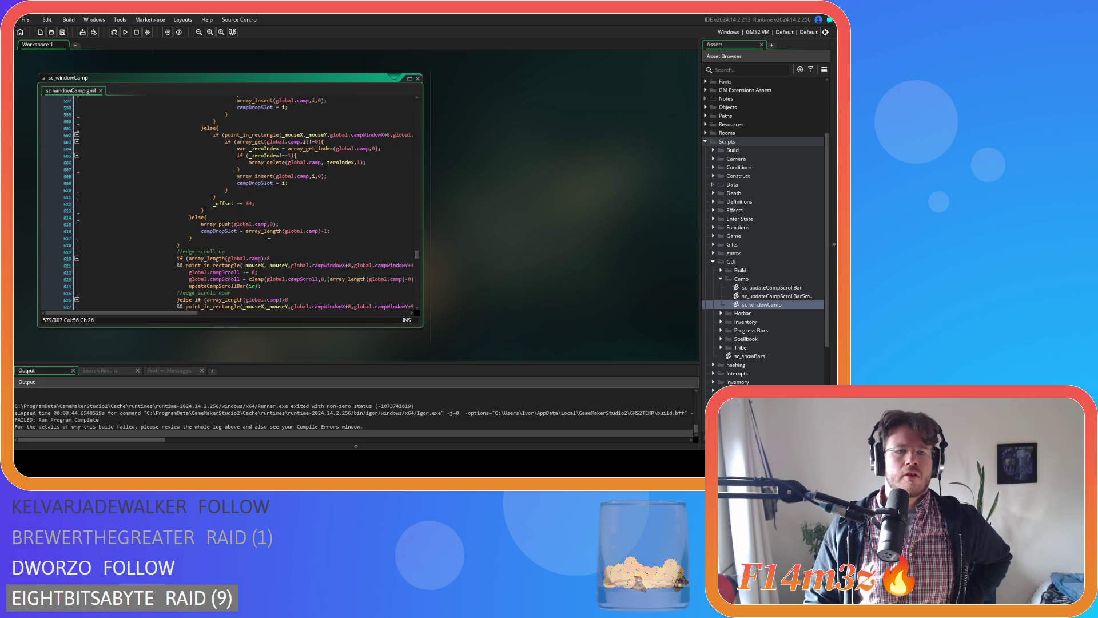
{"action": "scroll", "coordinate": [269, 234], "scroll_direction": "up", "scroll_amount": 5}
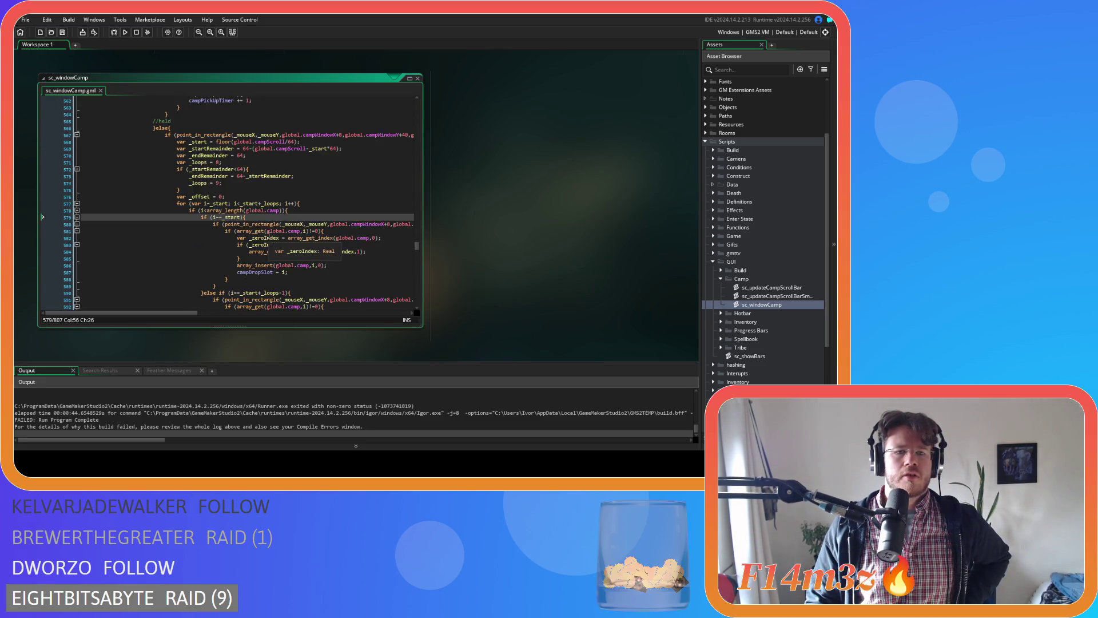
{"action": "scroll", "coordinate": [188, 416], "scroll_direction": "up", "scroll_amount": 3}
{"action": "scroll", "coordinate": [188, 416], "scroll_direction": "up", "scroll_amount": 1}
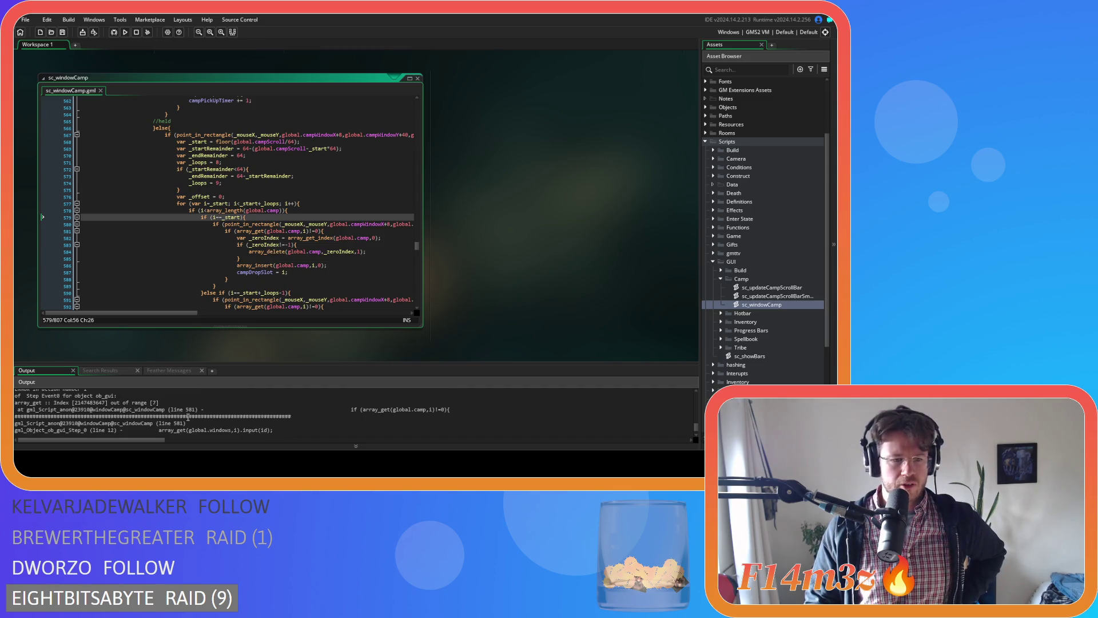
{"action": "left_click_drag", "start_coordinate": [72, 404], "coordinate": [173, 403]}
{"action": "left_click", "coordinate": [162, 403]}
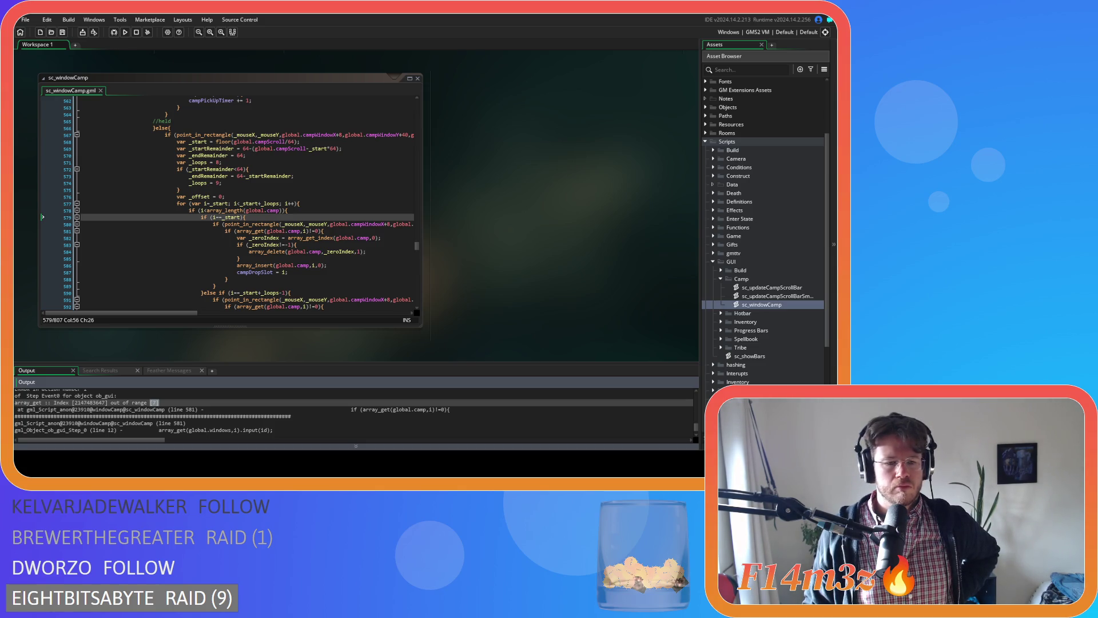
Scroll sc_windowCamp down to the campDropSlot array_get condition near line 634
{"action": "scroll", "coordinate": [299, 231], "scroll_direction": "up", "scroll_amount": 3}
{"action": "scroll", "coordinate": [299, 230], "scroll_direction": "up", "scroll_amount": 2}
{"action": "scroll", "coordinate": [299, 230], "scroll_direction": "down", "scroll_amount": 2}
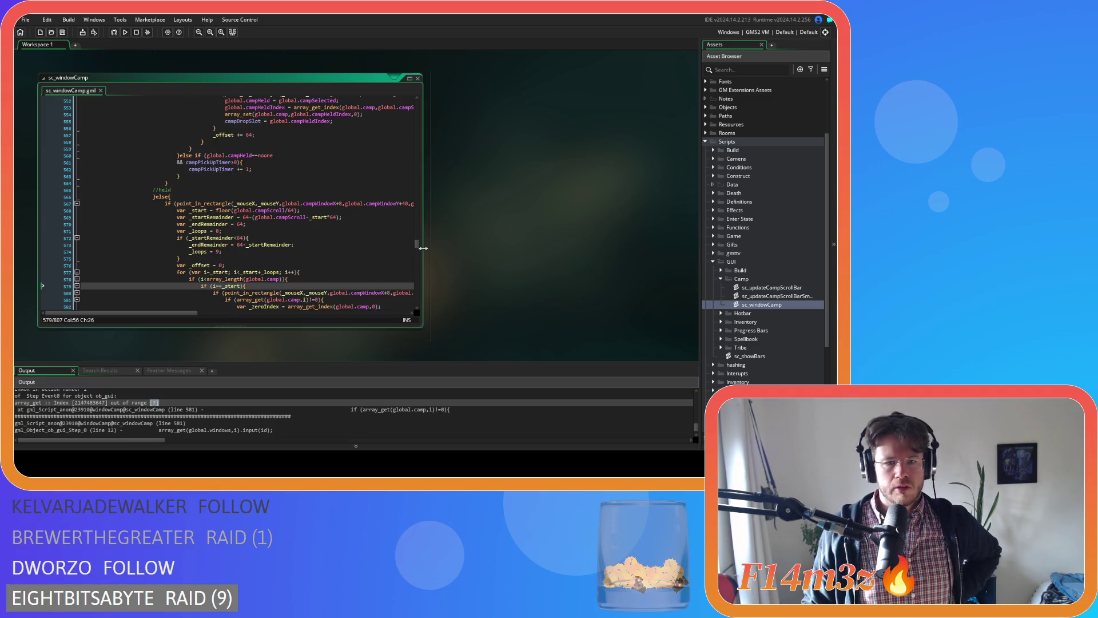
{"action": "mouse_move", "coordinate": [417, 243]}
{"action": "left_mouse_down"}
{"action": "mouse_move", "coordinate": [423, 166]}
{"action": "mouse_move", "coordinate": [431, 235]}
{"action": "left_mouse_up"}
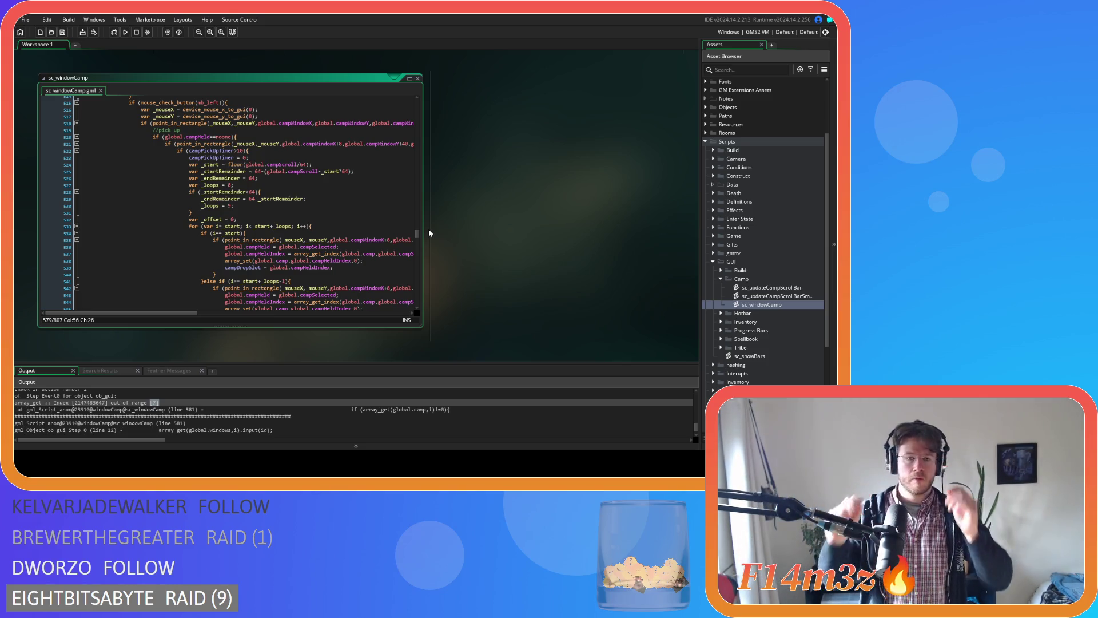
{"action": "scroll", "coordinate": [282, 221], "scroll_direction": "down", "scroll_amount": 3}
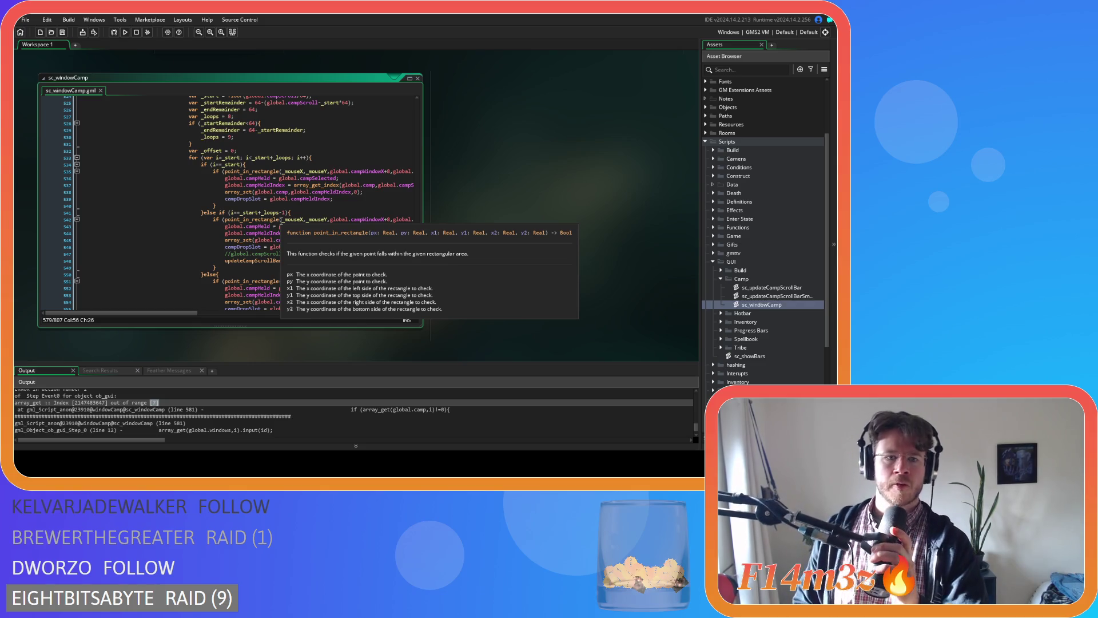
{"action": "scroll", "coordinate": [338, 232], "scroll_direction": "down", "scroll_amount": 3}
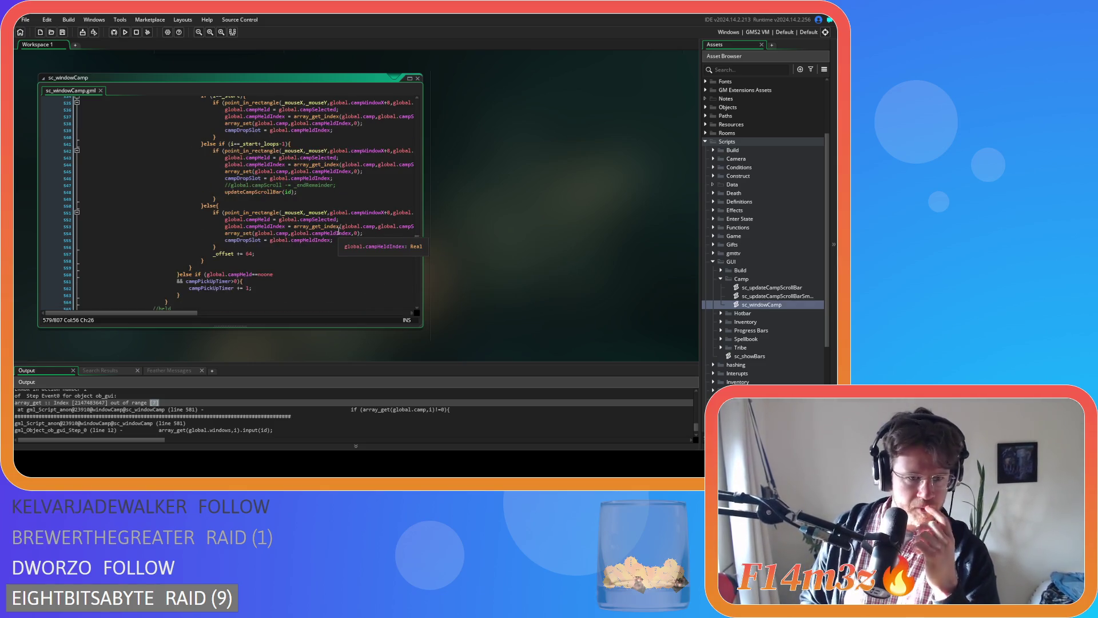
{"action": "scroll", "coordinate": [301, 213], "scroll_direction": "up", "scroll_amount": 13}
{"action": "scroll", "coordinate": [300, 214], "scroll_direction": "down", "scroll_amount": 20}
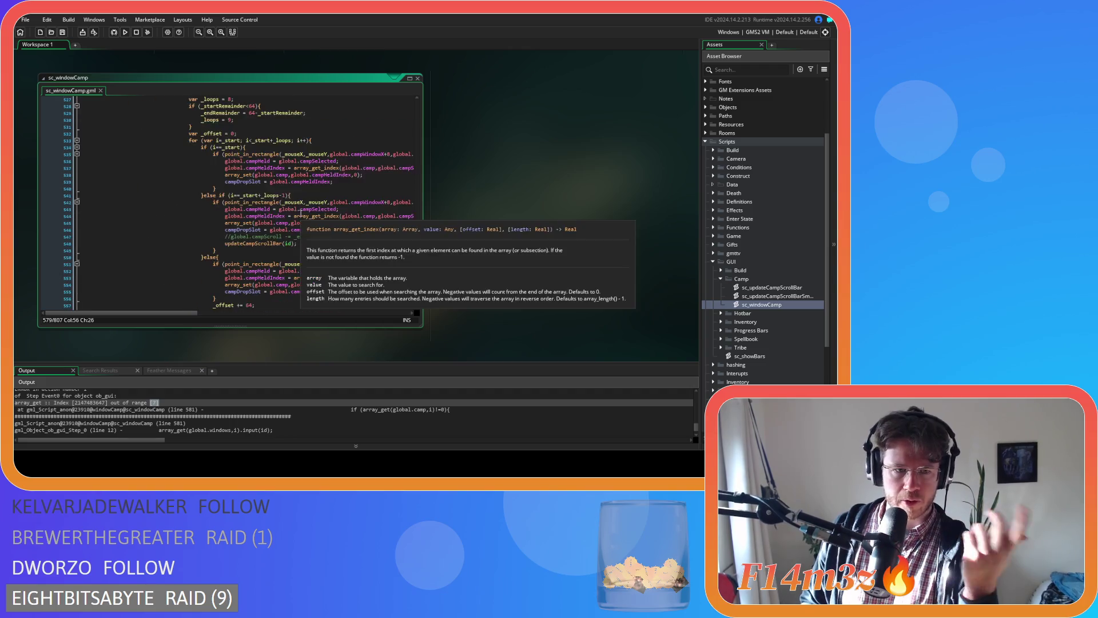
{"action": "scroll", "coordinate": [301, 214], "scroll_direction": "down", "scroll_amount": 16}
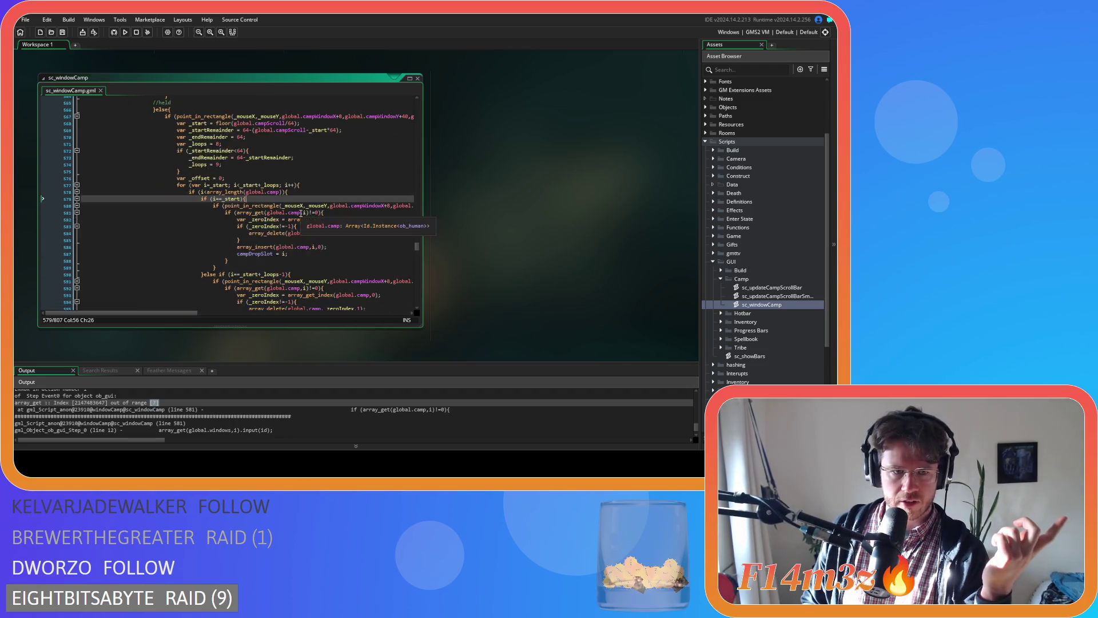
{"action": "scroll", "coordinate": [301, 213], "scroll_direction": "down", "scroll_amount": 5}
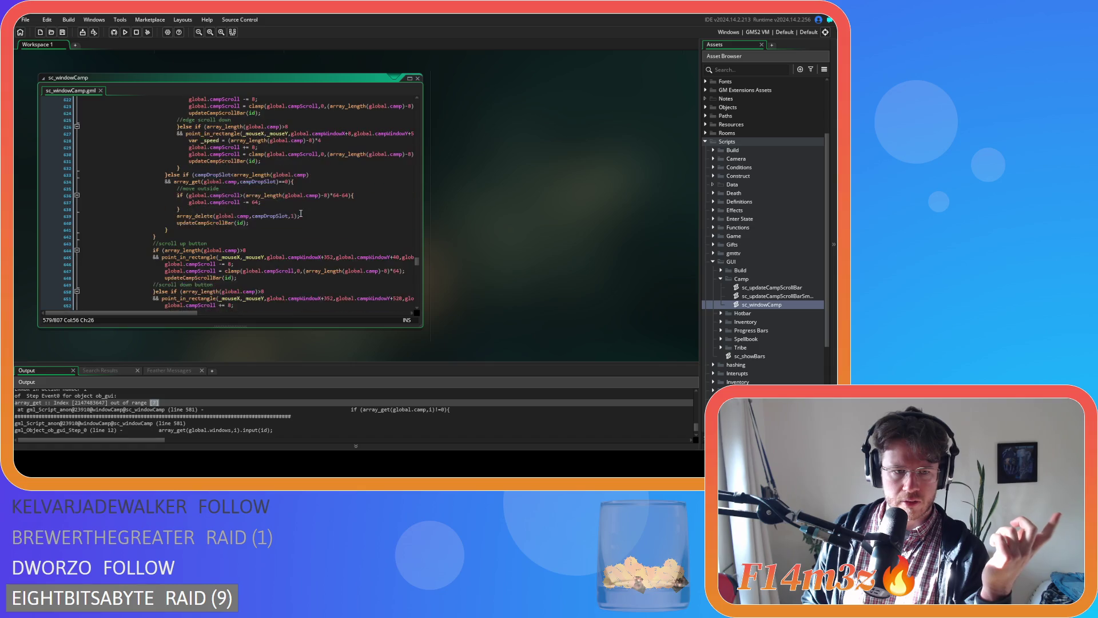
Break the campDropSlot condition line so its opening brace moves to a new line
{"action": "left_click", "coordinate": [293, 215]}
{"action": "left_click", "coordinate": [295, 210]}
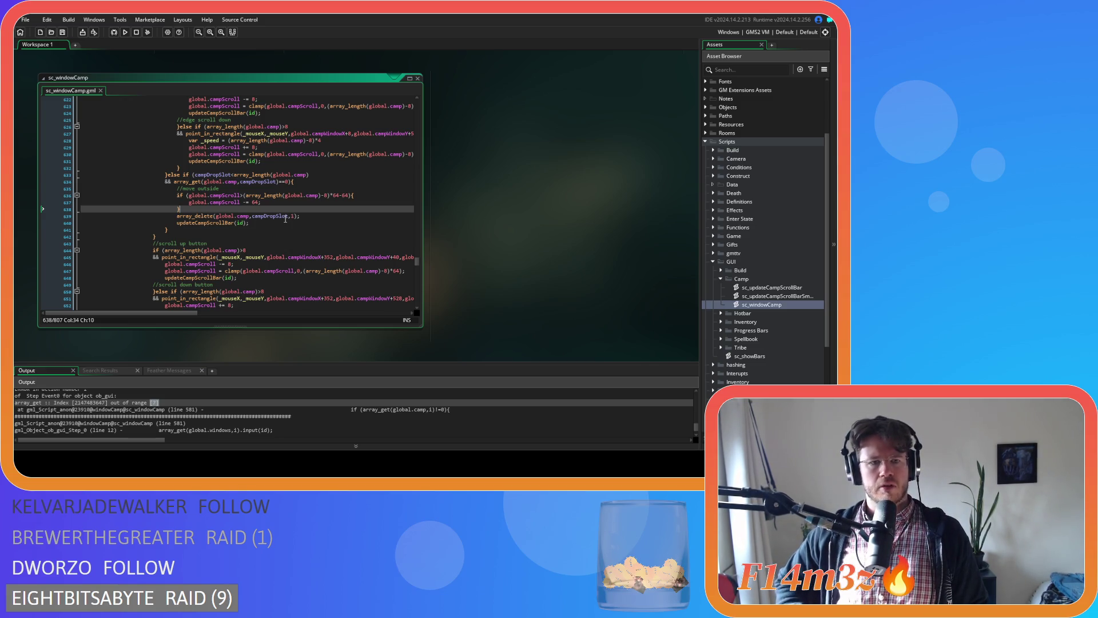
{"action": "left_click", "coordinate": [297, 182]}
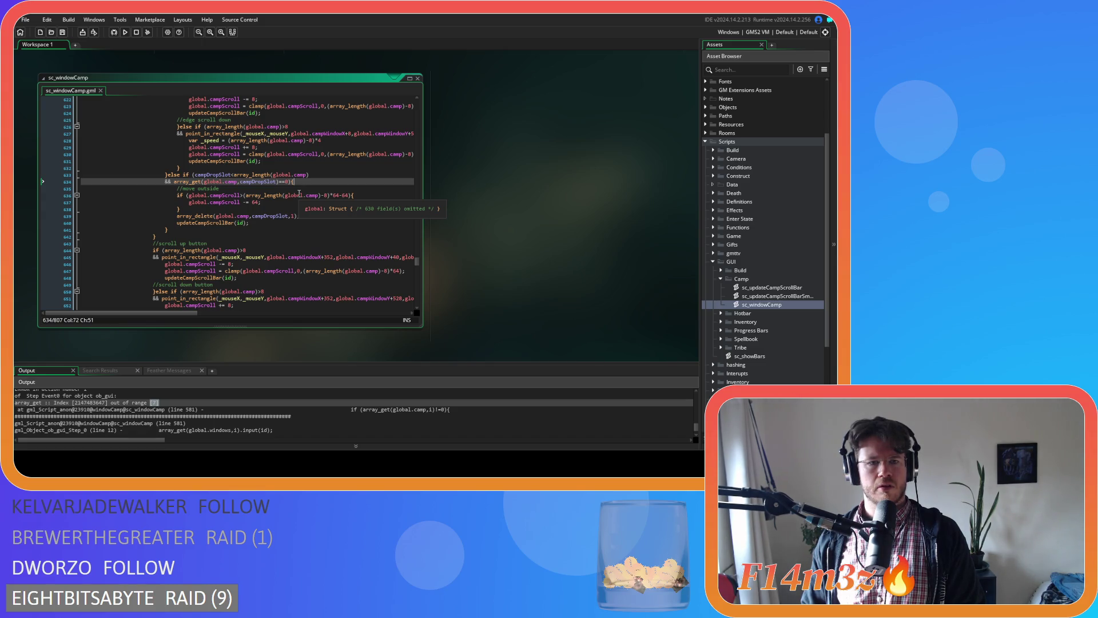
{"action": "key", "text": "Left"}
{"action": "key", "text": "Left"}
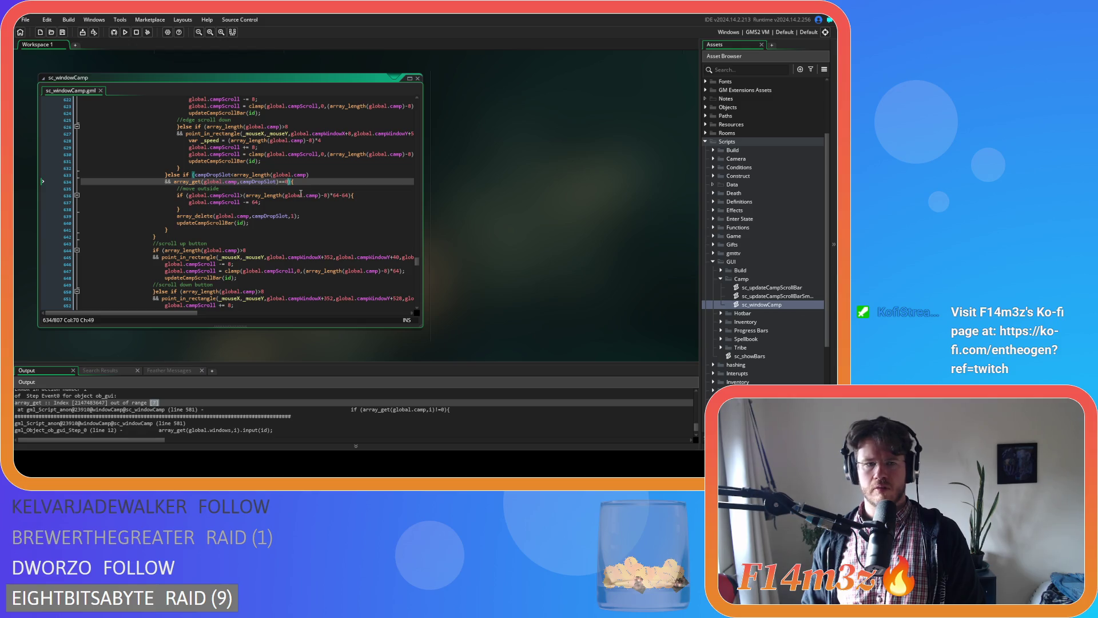
{"action": "key", "text": "Return"}
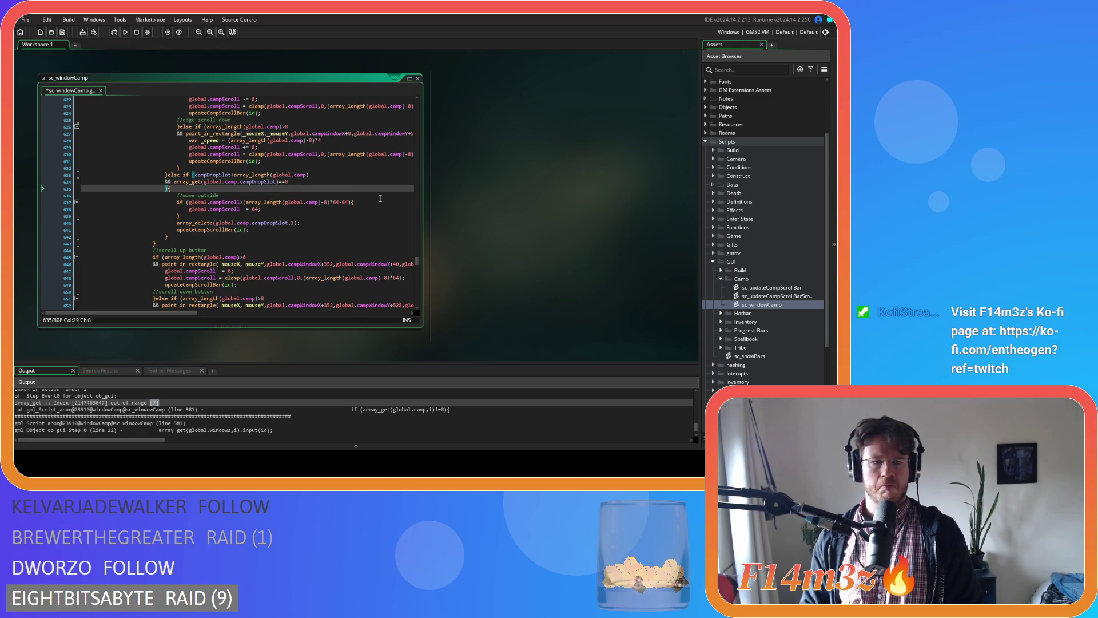
Add '&& array_length(global.camp)>1' to the campDropSlot condition
{"action": "type", "text": "& arra"}
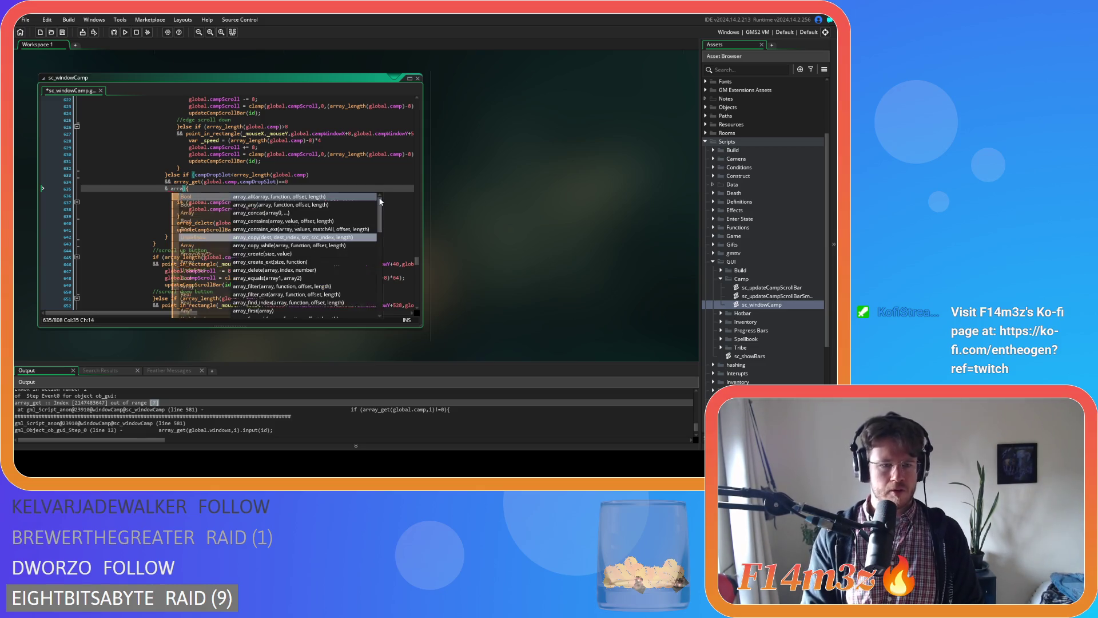
{"action": "key", "text": "BackSpace"}
{"action": "key", "text": "BackSpace"}
{"action": "key", "text": "BackSpace"}
{"action": "type", "text": "&& array"}
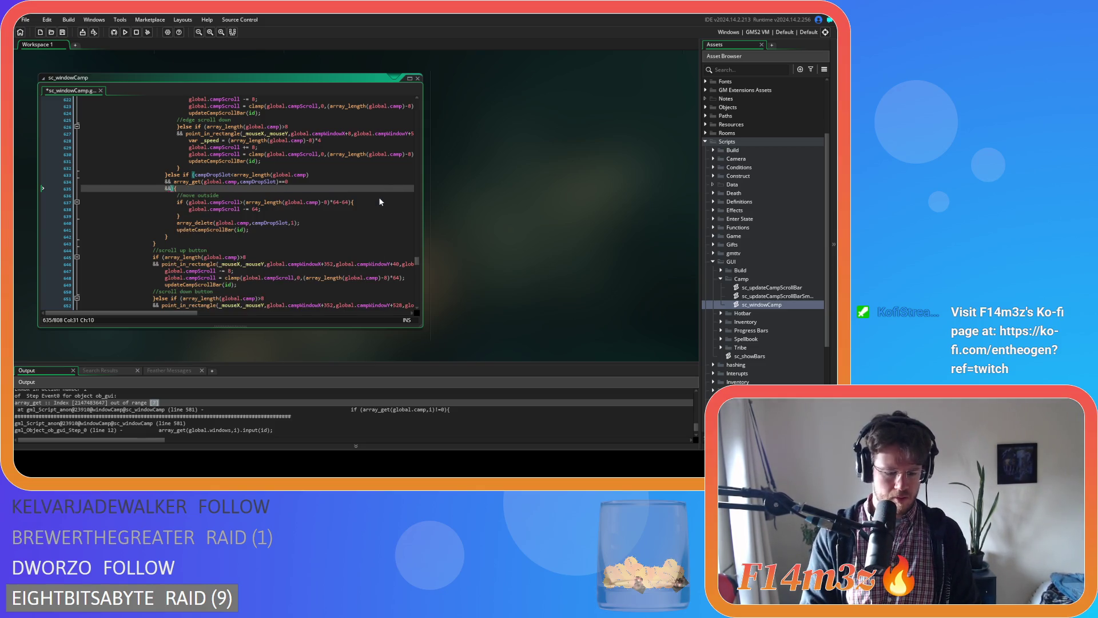
{"action": "type", "text": "_length("}
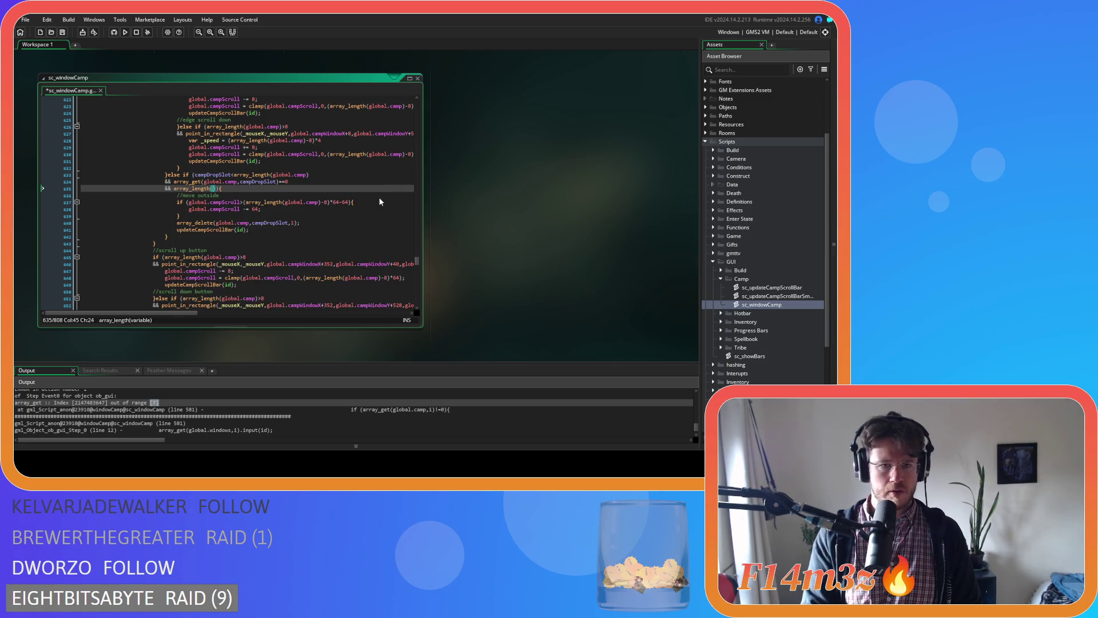
{"action": "type", "text": "global.camp"}
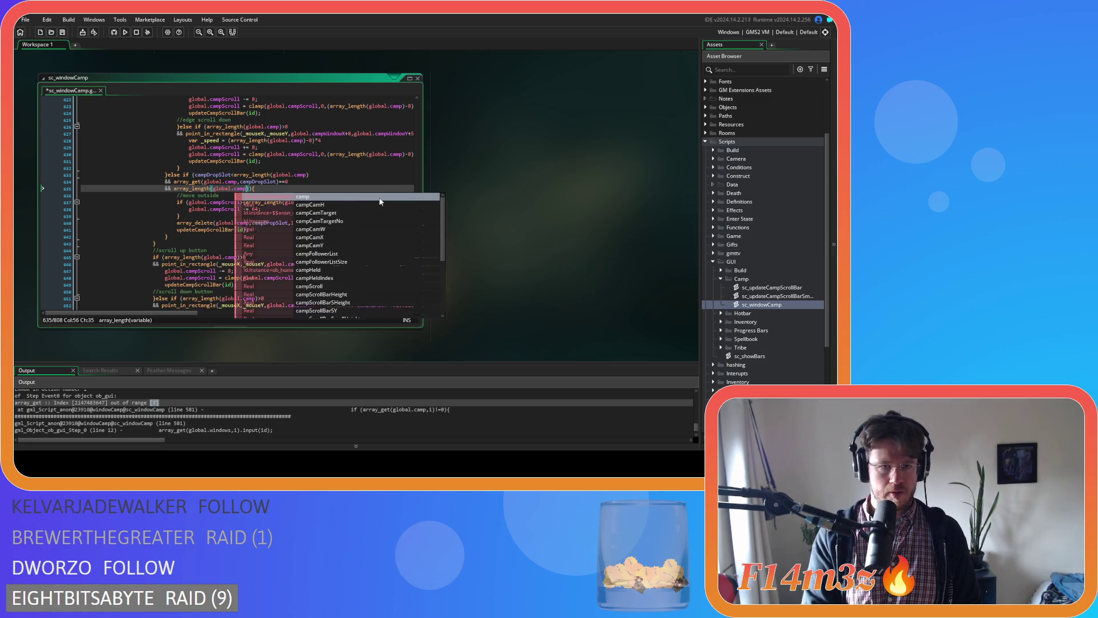
{"action": "type", "text": ")>1"}
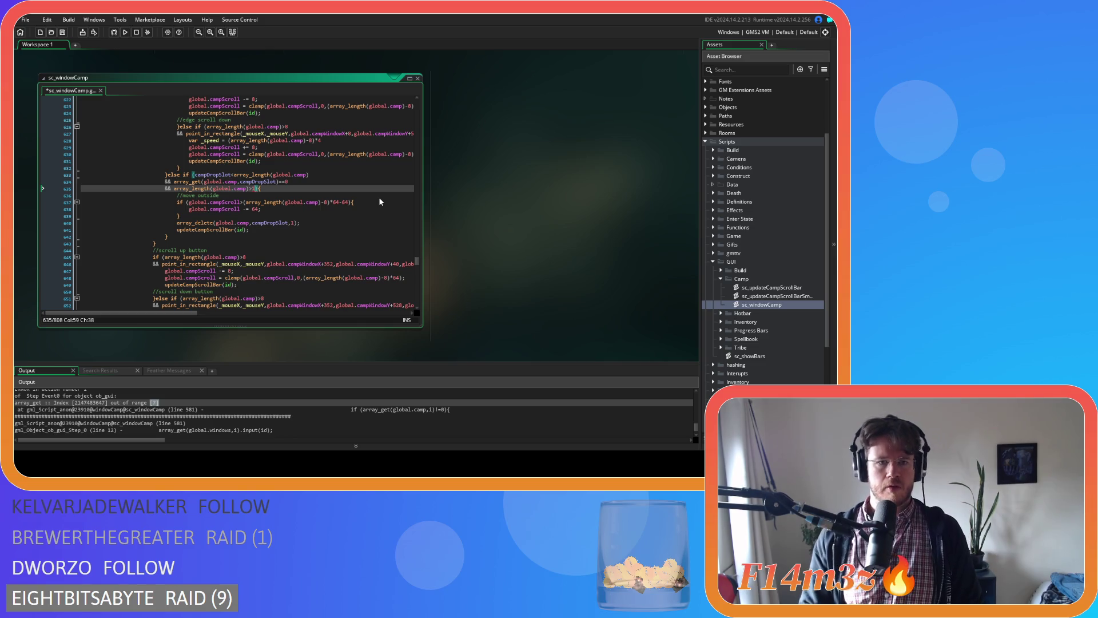
Save the script, launch the game with F5 and switch to the game window
{"action": "key", "text": "F5"}
{"action": "left_click", "coordinate": [281, 188]}
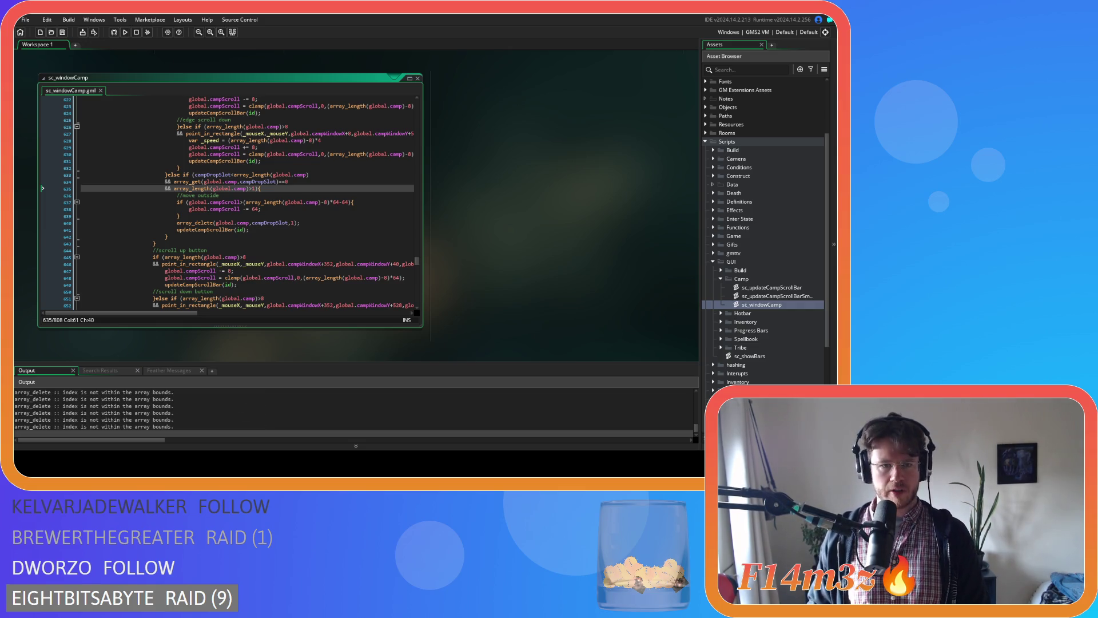
{"action": "key", "text": "alt+Tab"}
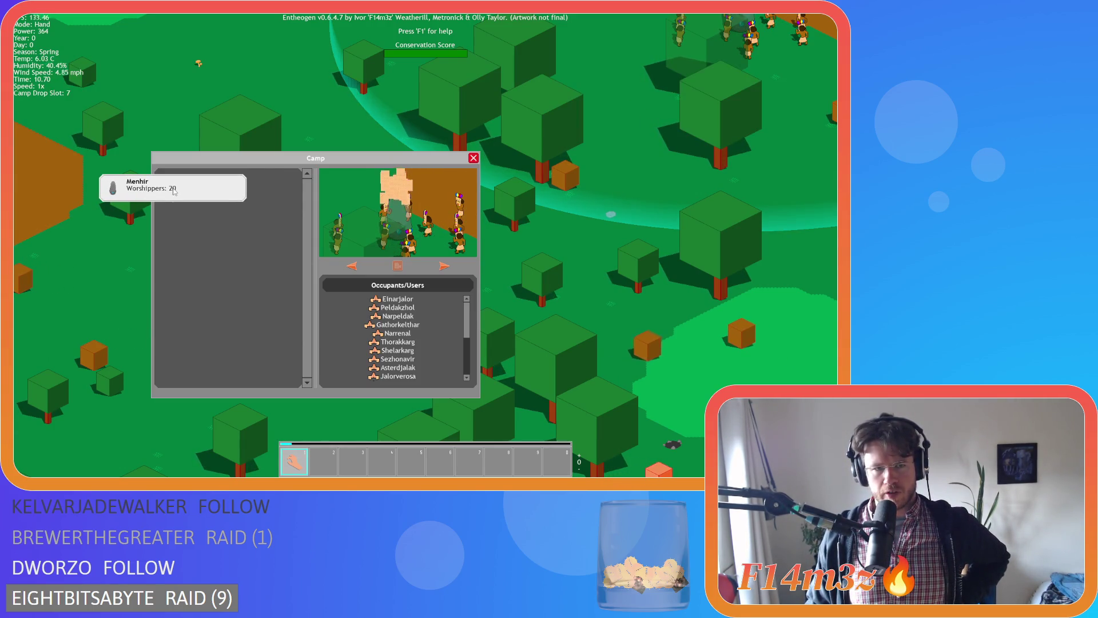
Drag the Menhir out of the Camp list and drop it outside the window, crashing the game
{"action": "mouse_move", "coordinate": [227, 188]}
{"action": "left_mouse_down"}
{"action": "mouse_move", "coordinate": [74, 198]}
{"action": "mouse_move", "coordinate": [123, 206]}
{"action": "mouse_move", "coordinate": [96, 200]}
{"action": "mouse_move", "coordinate": [102, 208]}
{"action": "mouse_move", "coordinate": [98, 197]}
{"action": "mouse_move", "coordinate": [112, 194]}
{"action": "mouse_move", "coordinate": [102, 197]}
{"action": "mouse_move", "coordinate": [175, 192]}
{"action": "left_mouse_up"}
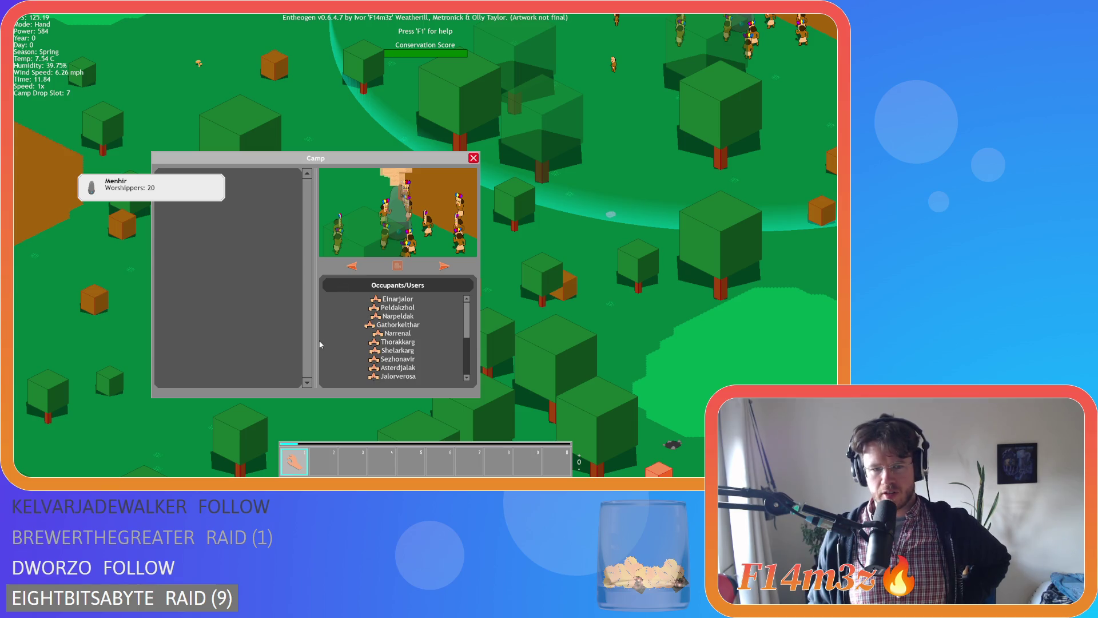
{"action": "left_click", "coordinate": [224, 204]}
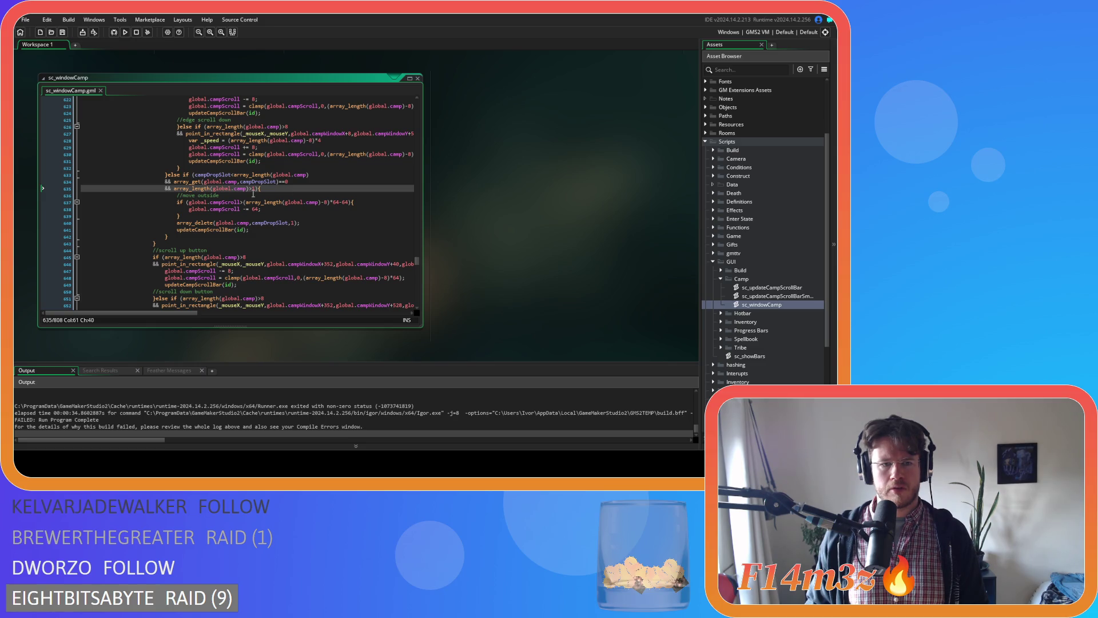
Delete the added array_length guard from line 635 and save sc_windowCamp
{"action": "left_click_drag", "start_coordinate": [260, 189], "coordinate": [78, 193]}
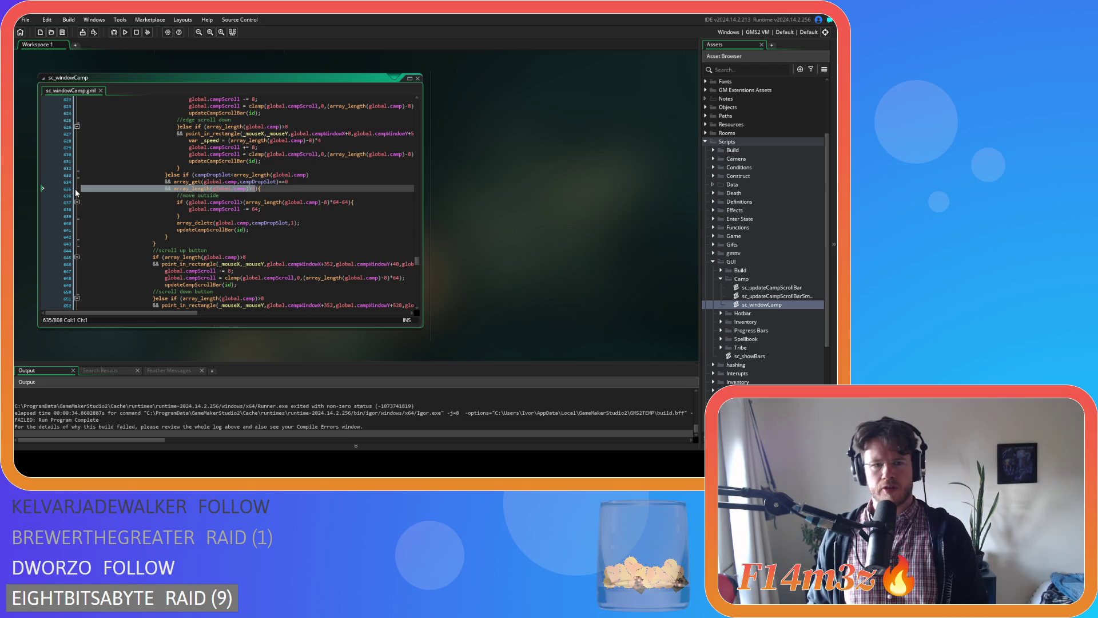
{"action": "key", "text": "BackSpace"}
{"action": "key", "text": "BackSpace"}
{"action": "key", "text": "ctrl+s"}
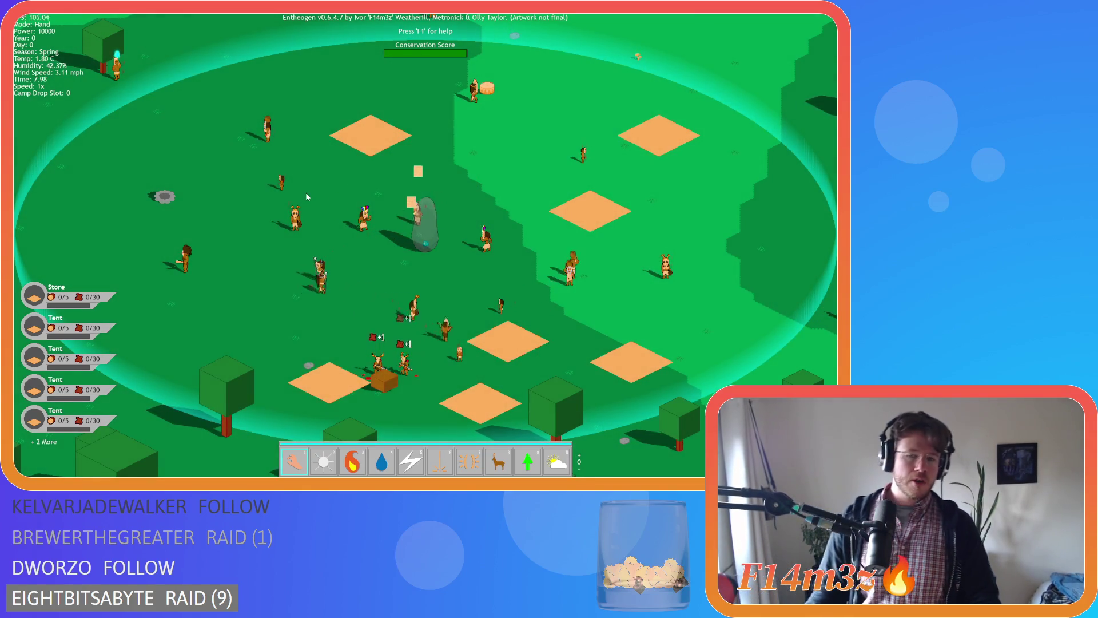
Pull a Tent out of the Camp list, then close the Camp window
{"action": "key", "text": "c"}
{"action": "mouse_move", "coordinate": [219, 235]}
{"action": "left_mouse_down"}
{"action": "mouse_move", "coordinate": [99, 236]}
{"action": "mouse_move", "coordinate": [252, 249]}
{"action": "left_mouse_up"}
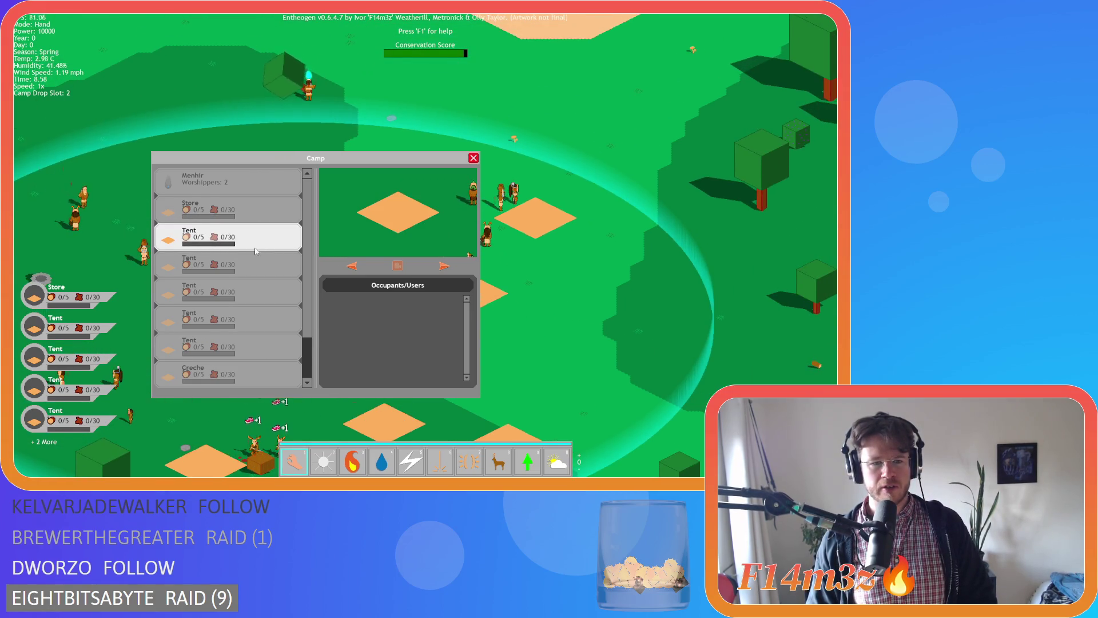
{"action": "key", "text": "c"}
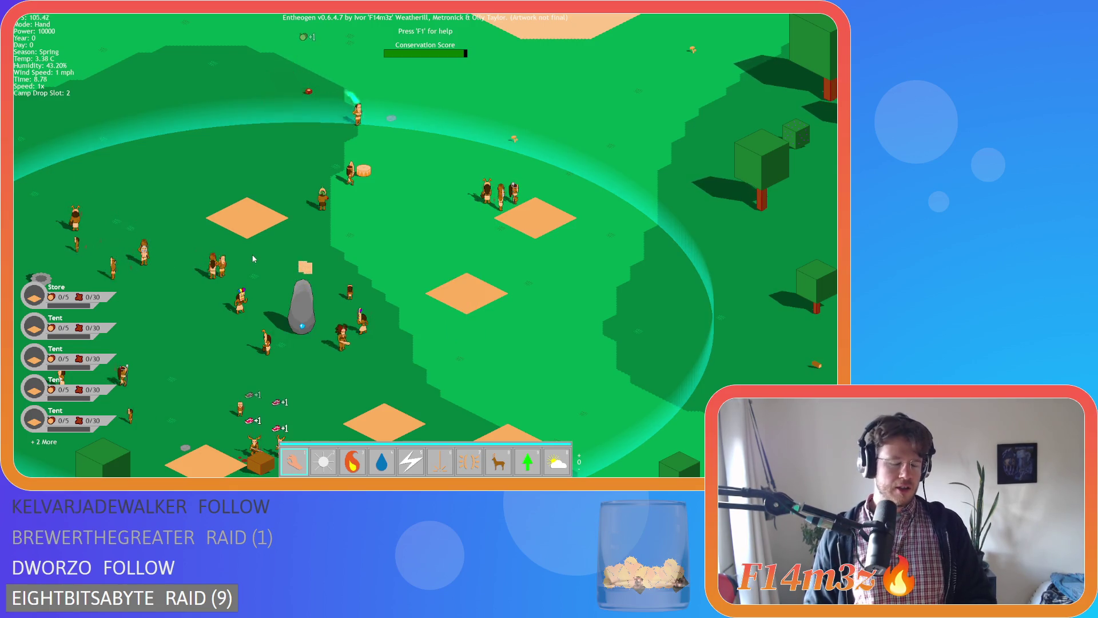
Quit to the title screen and load the saved game
{"action": "key", "text": "Escape"}
{"action": "key", "text": "Return"}
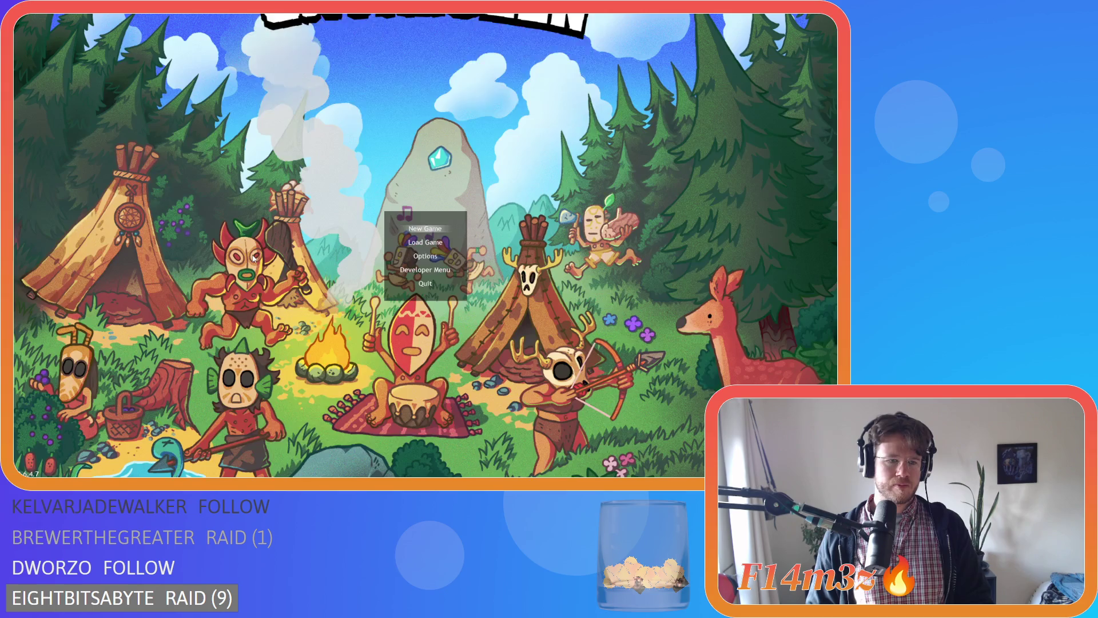
{"action": "key", "text": "Down"}
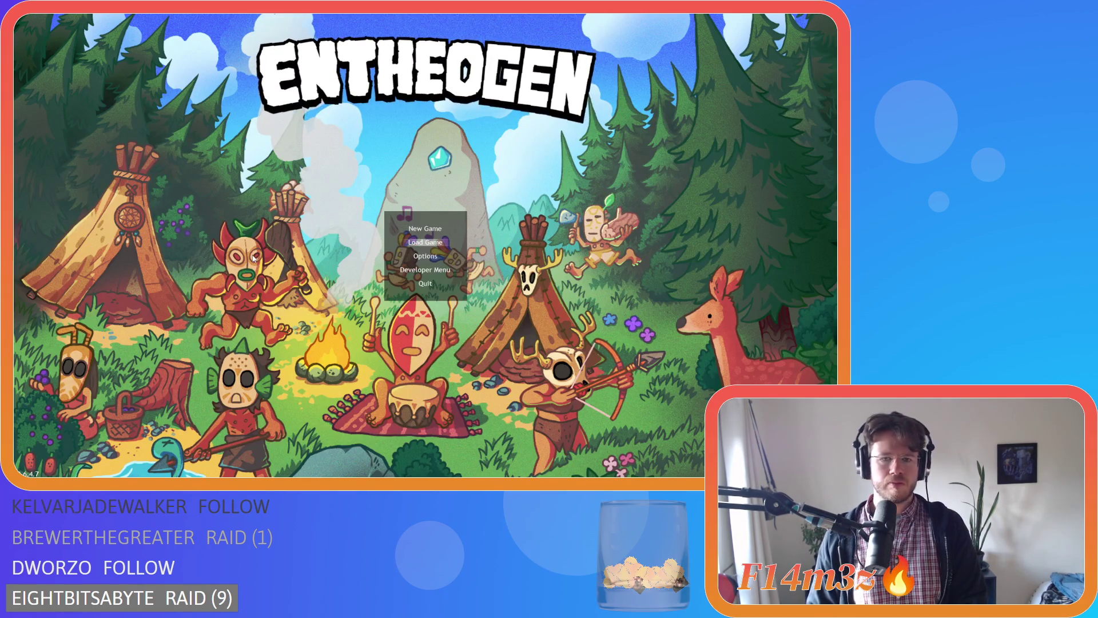
{"action": "key", "text": "Return"}
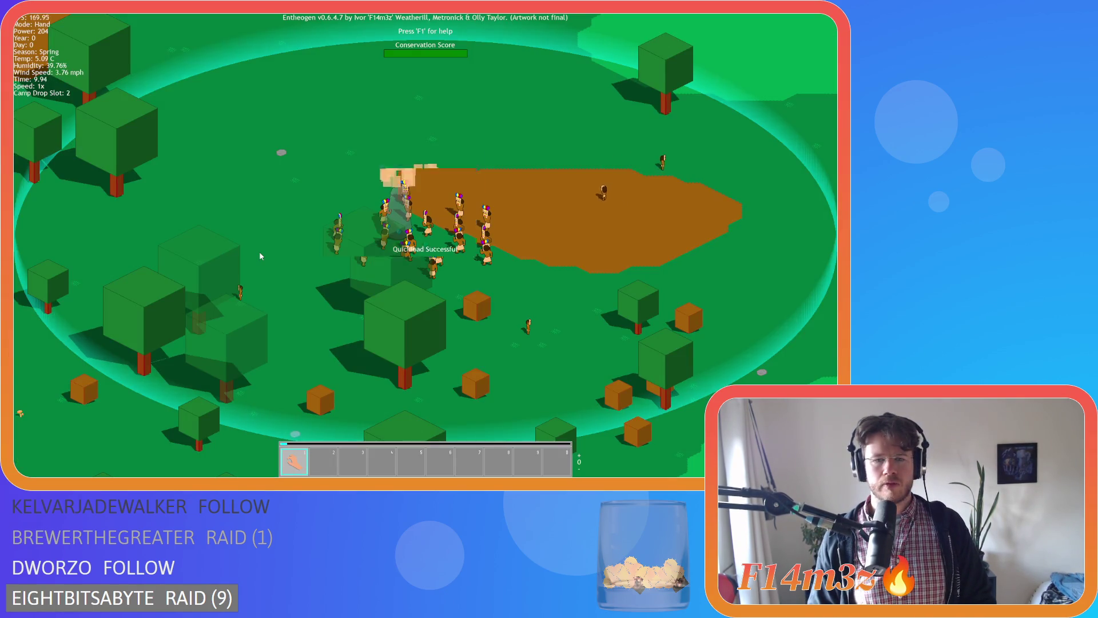
Build a Tent, a Creche and a Store on the map
{"action": "key", "text": "c"}
{"action": "key", "text": "b"}
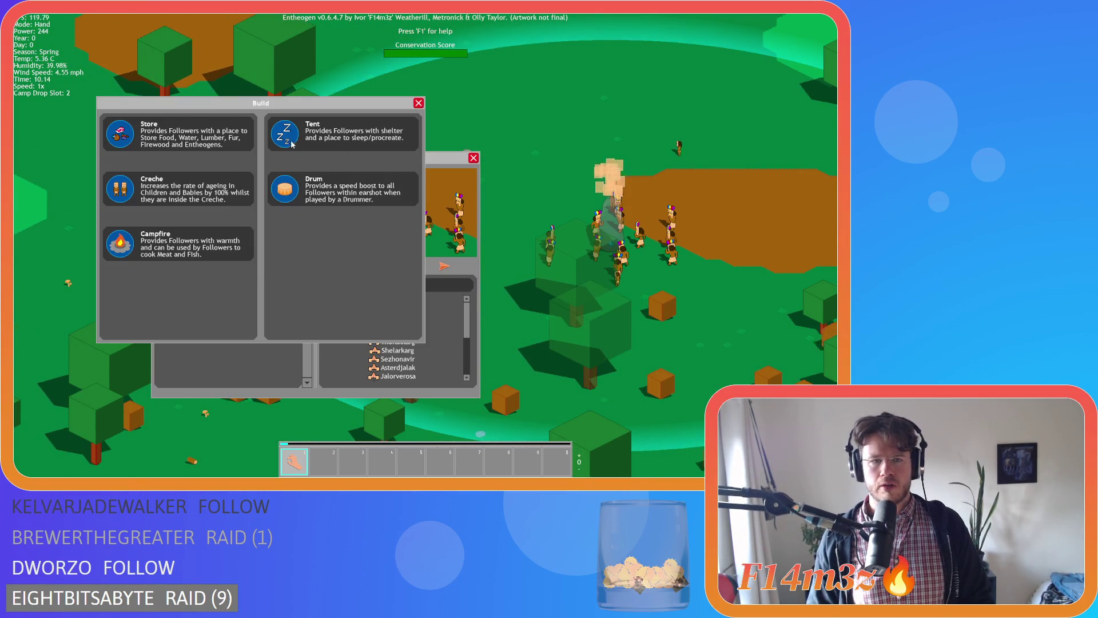
{"action": "left_click", "coordinate": [285, 132]}
{"action": "left_click", "coordinate": [690, 101]}
{"action": "key", "text": "b"}
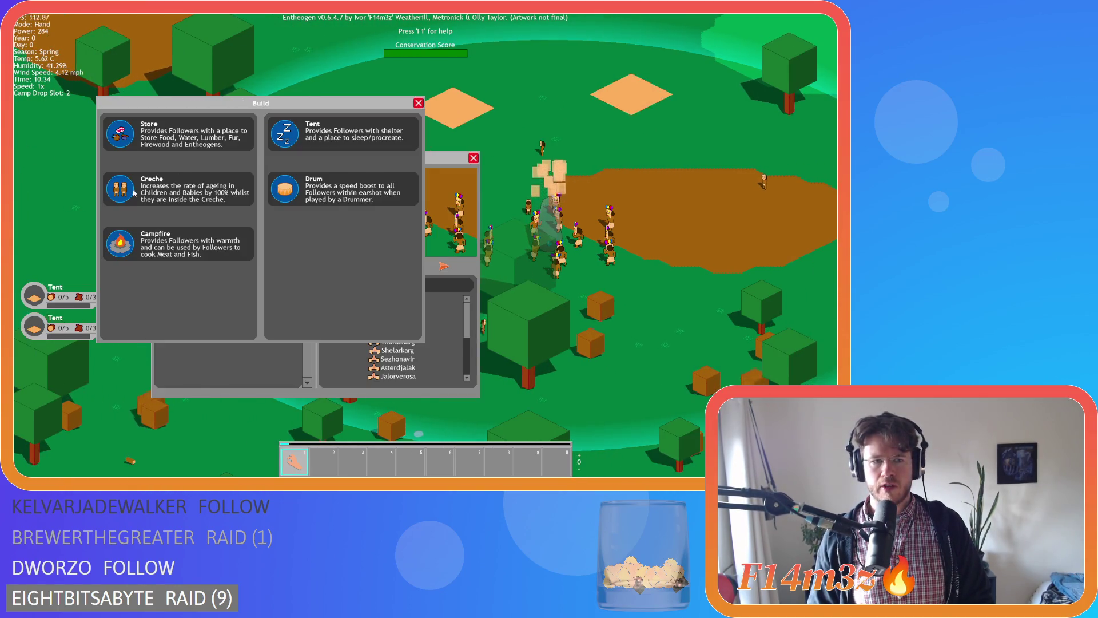
{"action": "left_click", "coordinate": [188, 188]}
{"action": "left_click", "coordinate": [689, 203]}
{"action": "key", "text": "b"}
{"action": "left_click", "coordinate": [114, 140]}
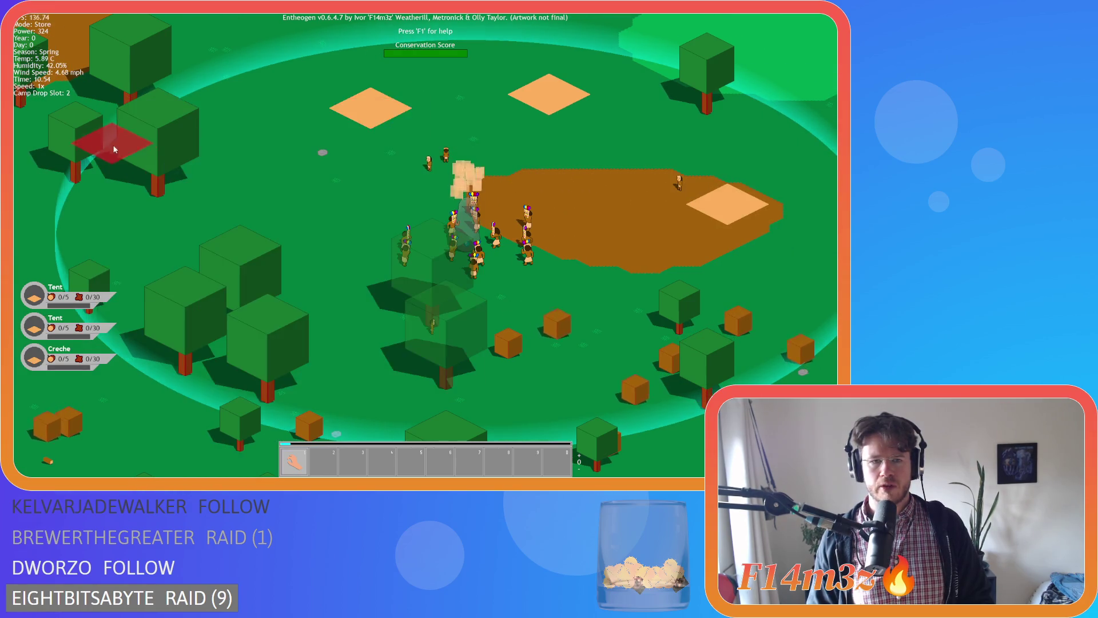
{"action": "left_click", "coordinate": [325, 166]}
Drag a Tent within the Camp list, then rebuild and run the game with F5
{"action": "key", "text": "b"}
{"action": "key", "text": "Escape"}
{"action": "mouse_move", "coordinate": [218, 240]}
{"action": "left_mouse_down"}
{"action": "mouse_move", "coordinate": [84, 239]}
{"action": "mouse_move", "coordinate": [120, 260]}
{"action": "mouse_move", "coordinate": [208, 260]}
{"action": "mouse_move", "coordinate": [127, 225]}
{"action": "mouse_move", "coordinate": [215, 200]}
{"action": "left_mouse_up"}
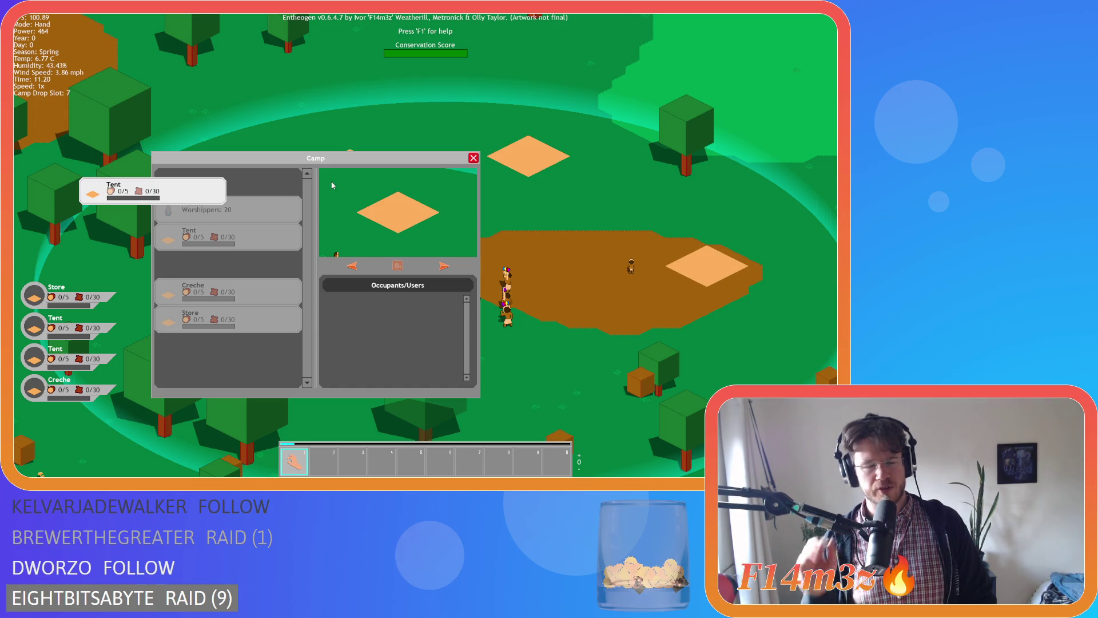
{"action": "key", "text": "F5"}
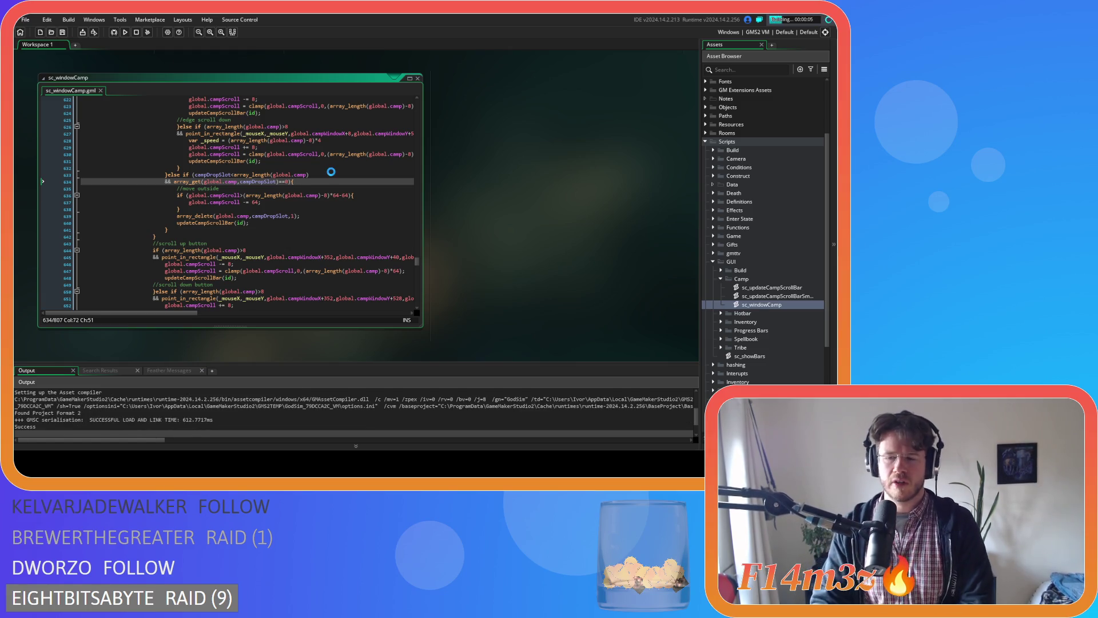
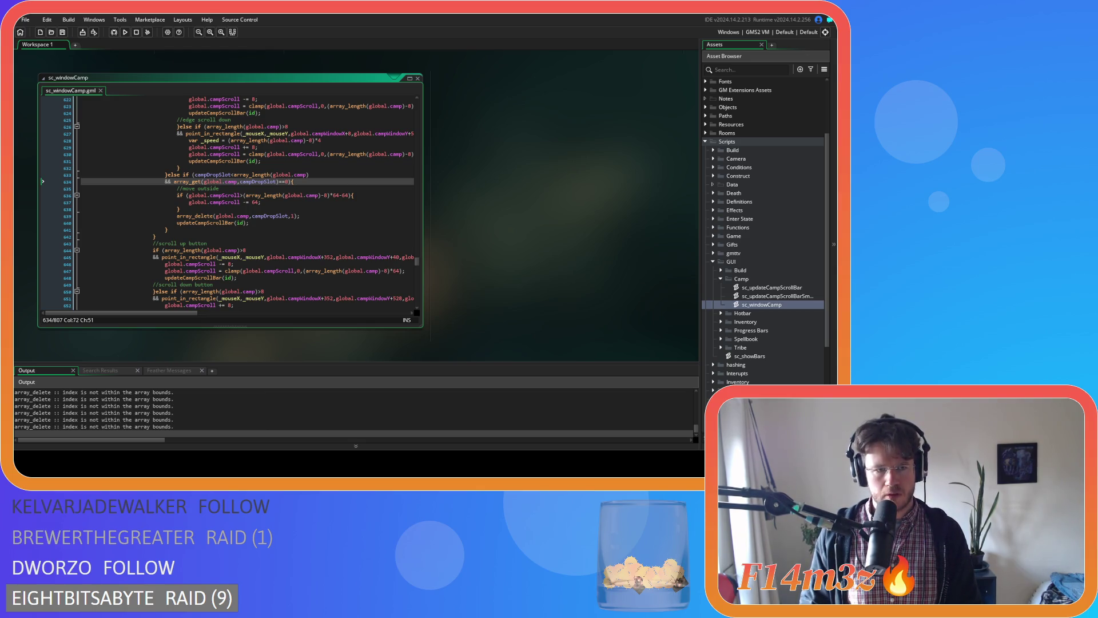
Stop the running game and scroll sc_windowCamp to the end of the mouse-position setup
{"action": "key", "text": "alt+Tab"}
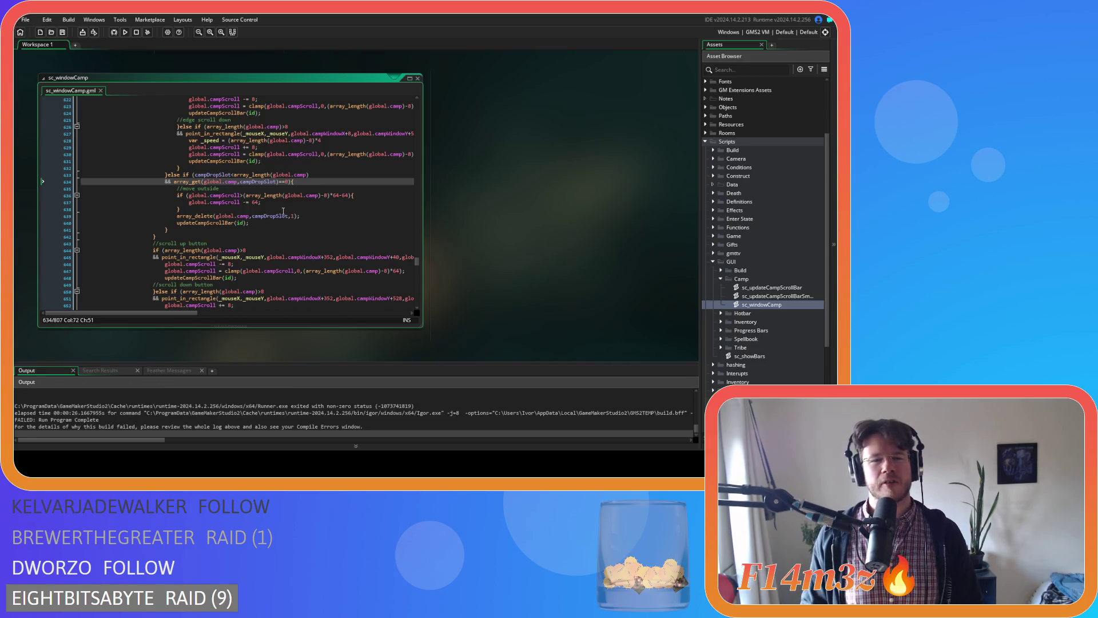
{"action": "scroll", "coordinate": [283, 209], "scroll_direction": "up", "scroll_amount": 20}
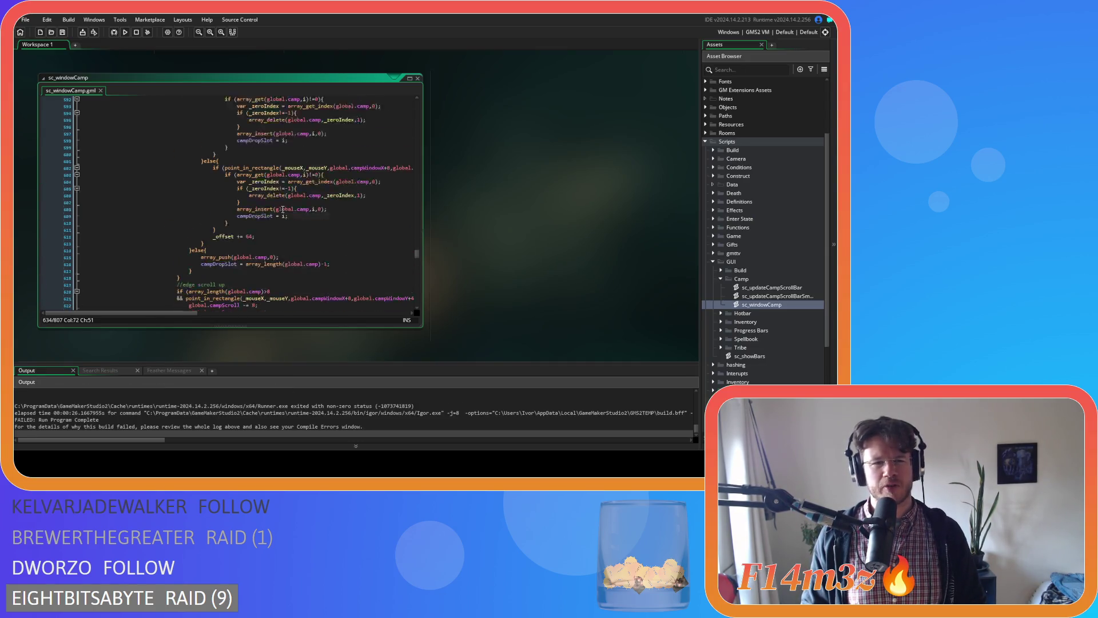
{"action": "scroll", "coordinate": [283, 210], "scroll_direction": "down", "scroll_amount": 2}
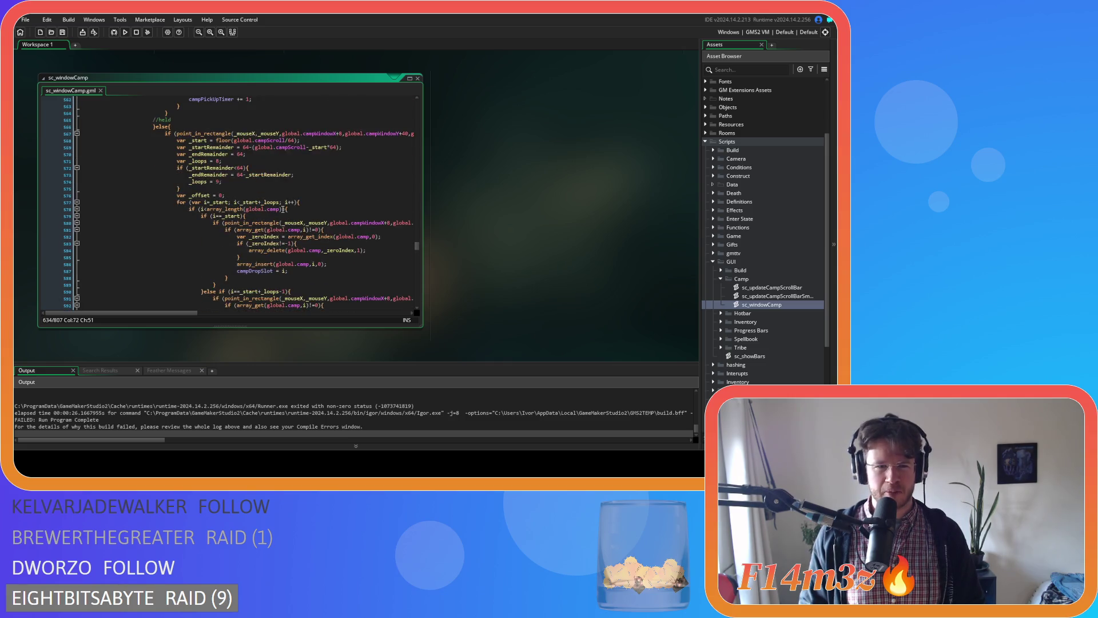
{"action": "scroll", "coordinate": [283, 209], "scroll_direction": "down", "scroll_amount": 20}
{"action": "left_click", "coordinate": [266, 171]}
Add a //drop comment line above the held-camp-item drop check
{"action": "key", "text": "Return"}
{"action": "type", "text": "drop"}
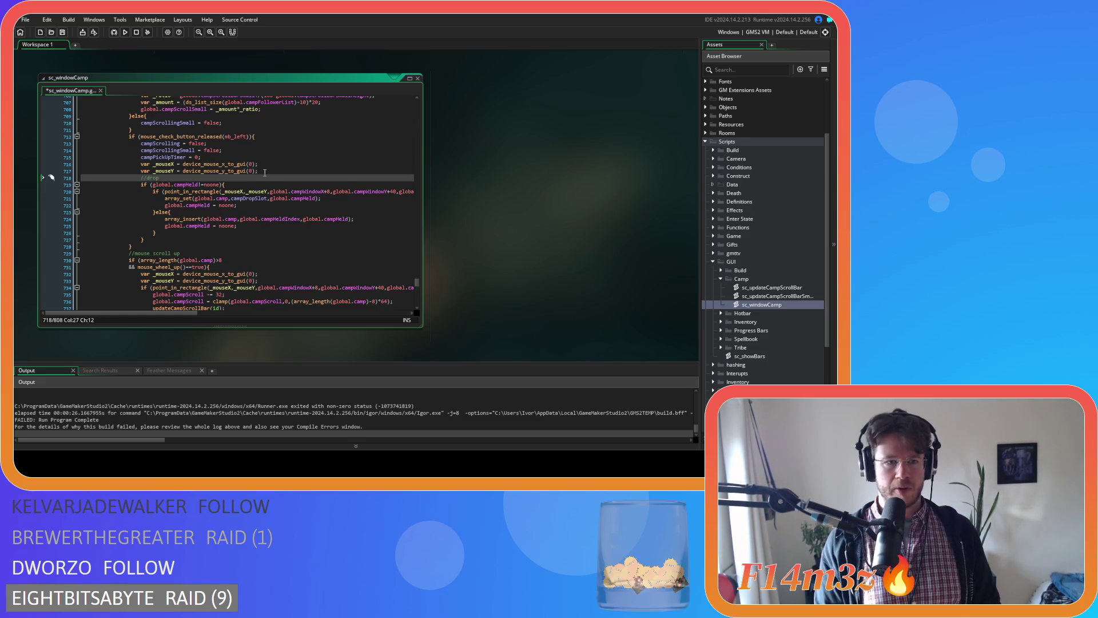
{"action": "type", "text": " otside"}
{"action": "key", "text": "BackSpace"}
{"action": "key", "text": "BackSpace"}
{"action": "key", "text": "BackSpace"}
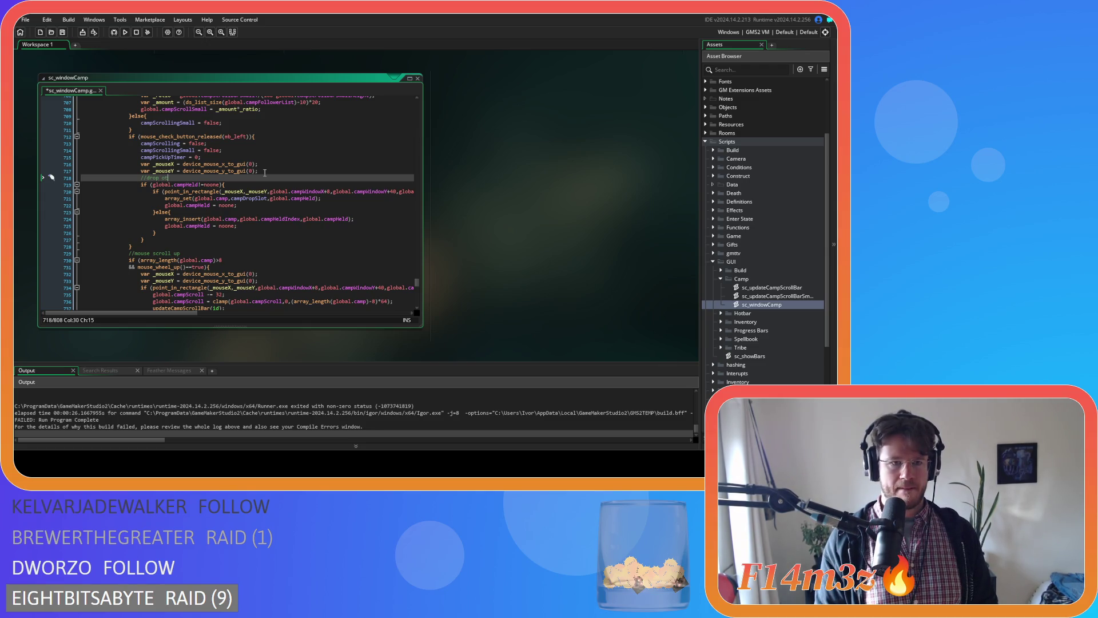
{"action": "key", "text": "BackSpace"}
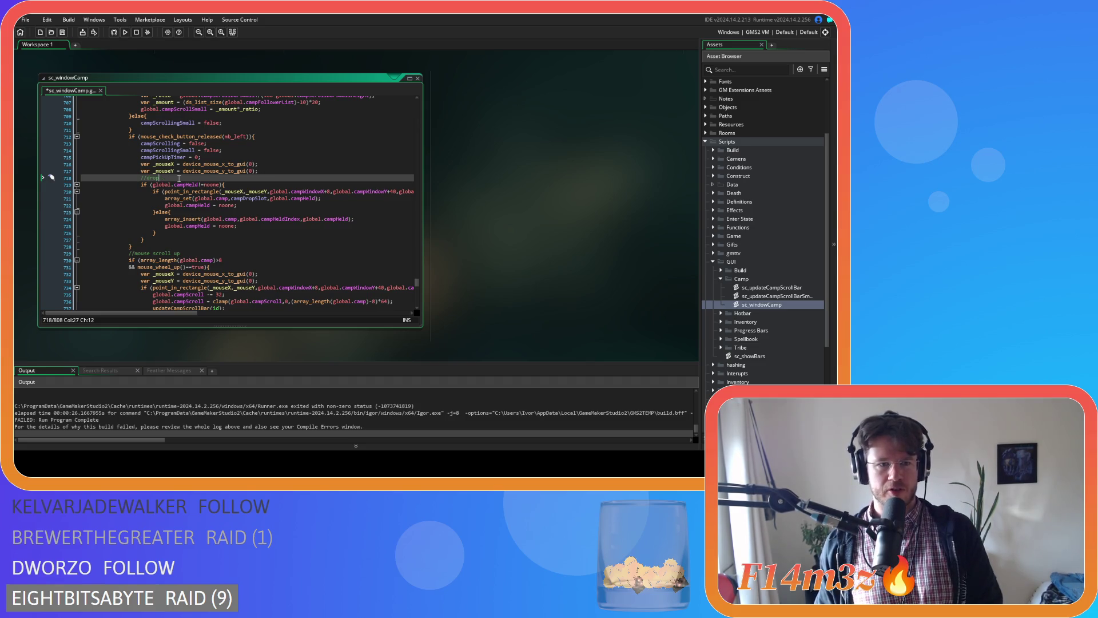
Review the drop code's campHeld check, else branch, array_insert call and campHeld reset line
{"action": "left_click", "coordinate": [250, 190]}
{"action": "left_click", "coordinate": [249, 186]}
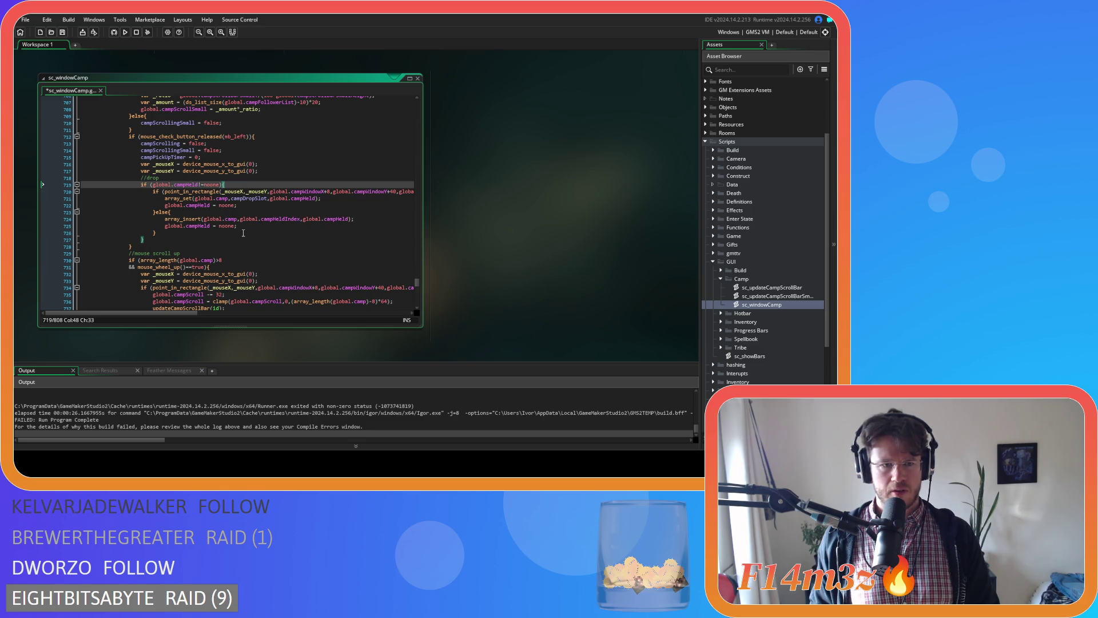
{"action": "left_click", "coordinate": [235, 212]}
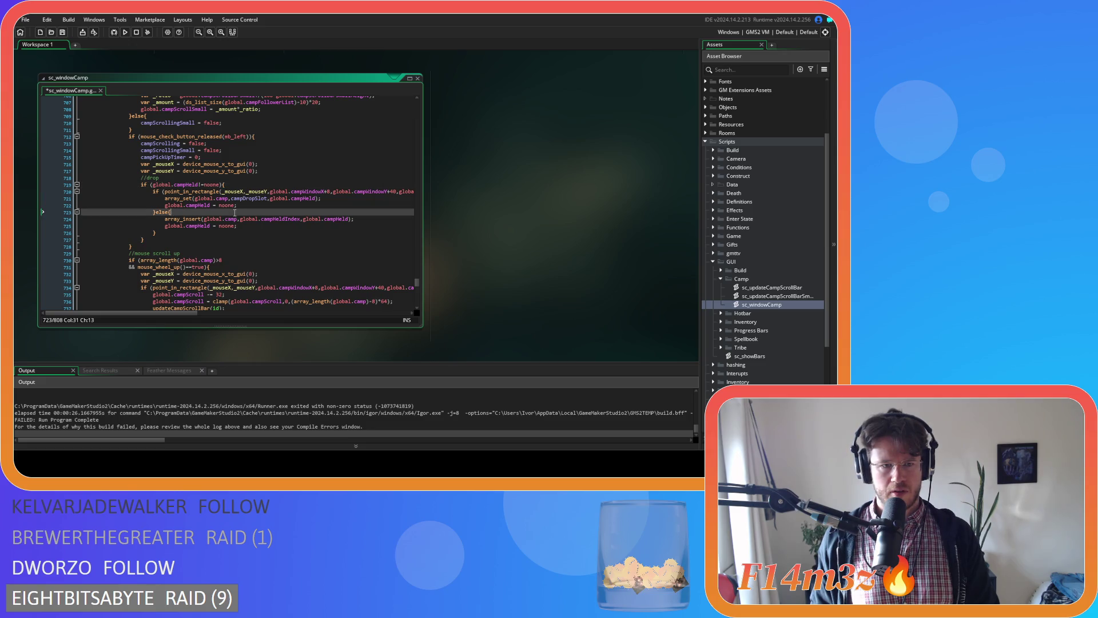
{"action": "left_click", "coordinate": [233, 229]}
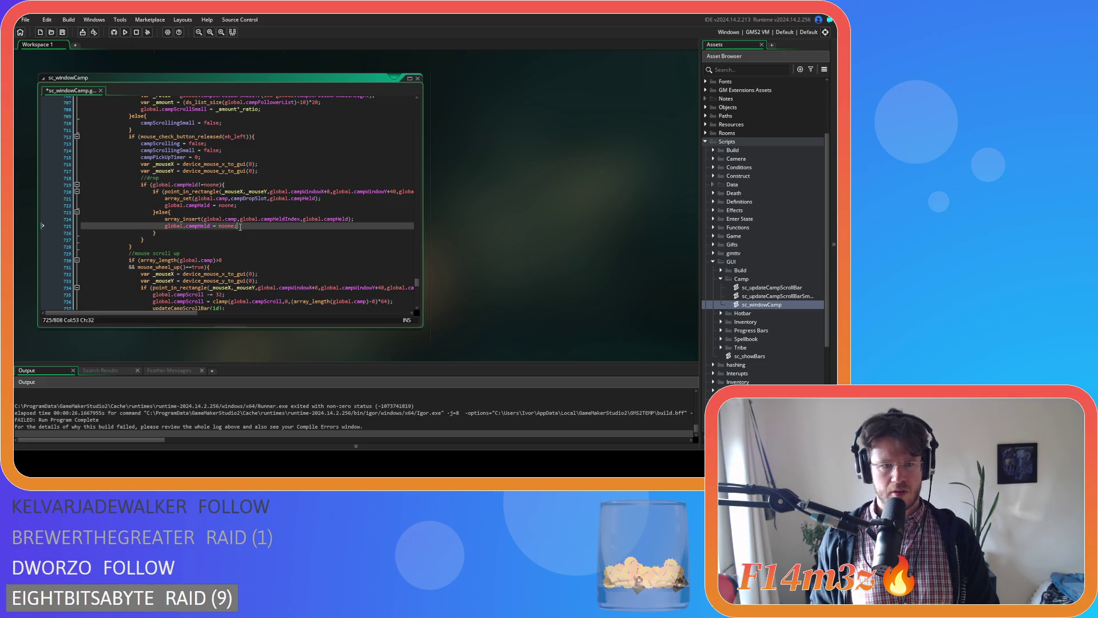
{"action": "left_click_drag", "start_coordinate": [273, 220], "coordinate": [282, 221]}
{"action": "left_click", "coordinate": [255, 228]}
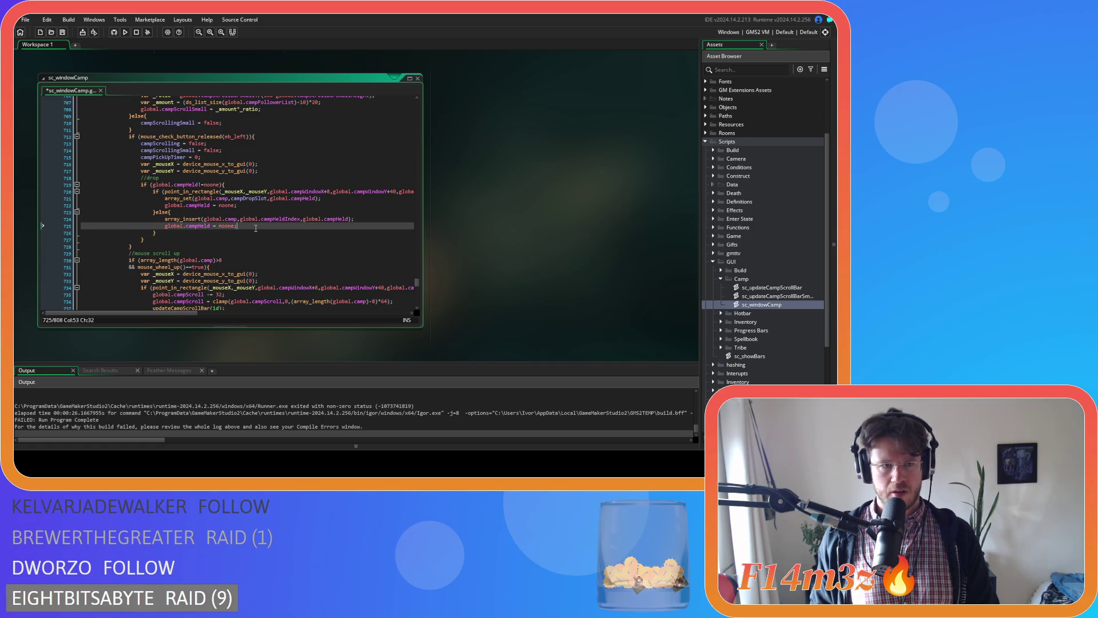
{"action": "scroll", "coordinate": [256, 228], "scroll_direction": "up", "scroll_amount": 20}
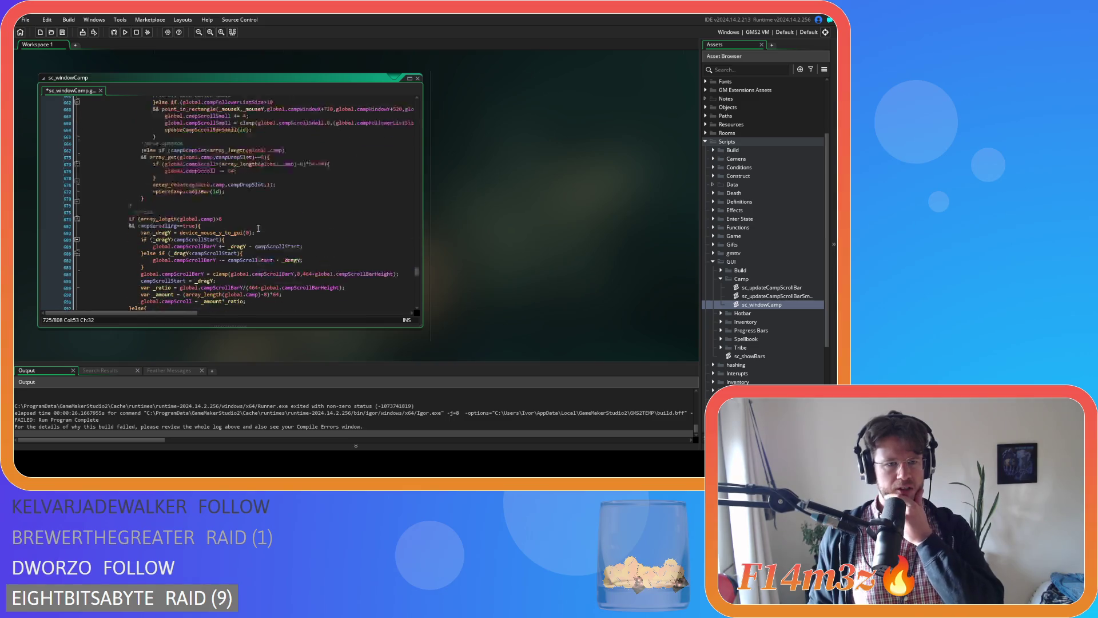
{"action": "scroll", "coordinate": [260, 229], "scroll_direction": "up", "scroll_amount": 15}
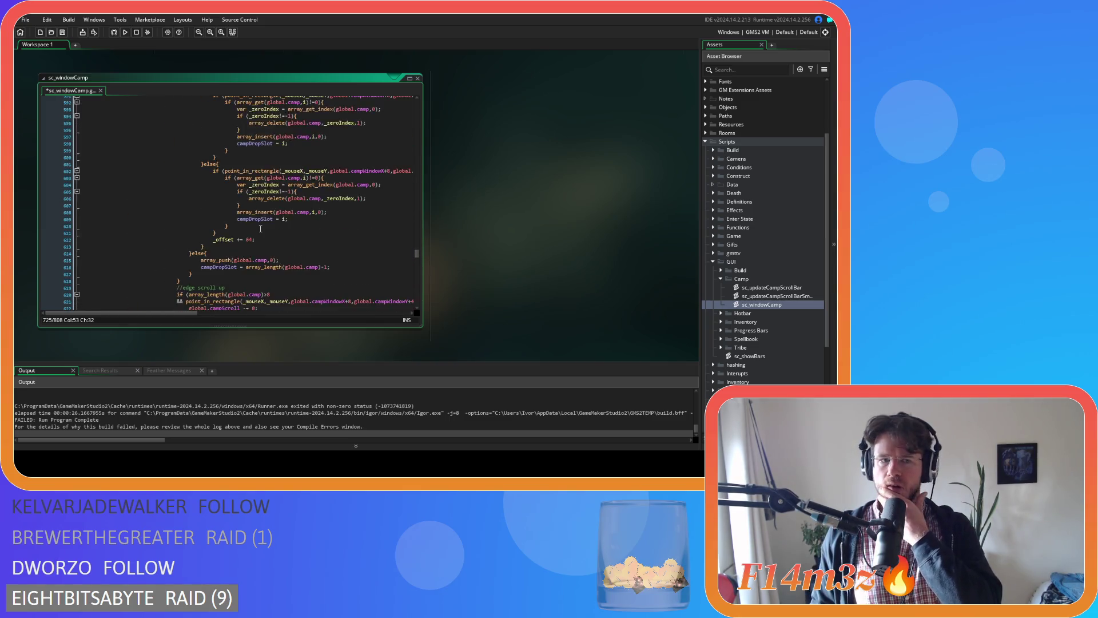
{"action": "scroll", "coordinate": [260, 229], "scroll_direction": "down", "scroll_amount": 20}
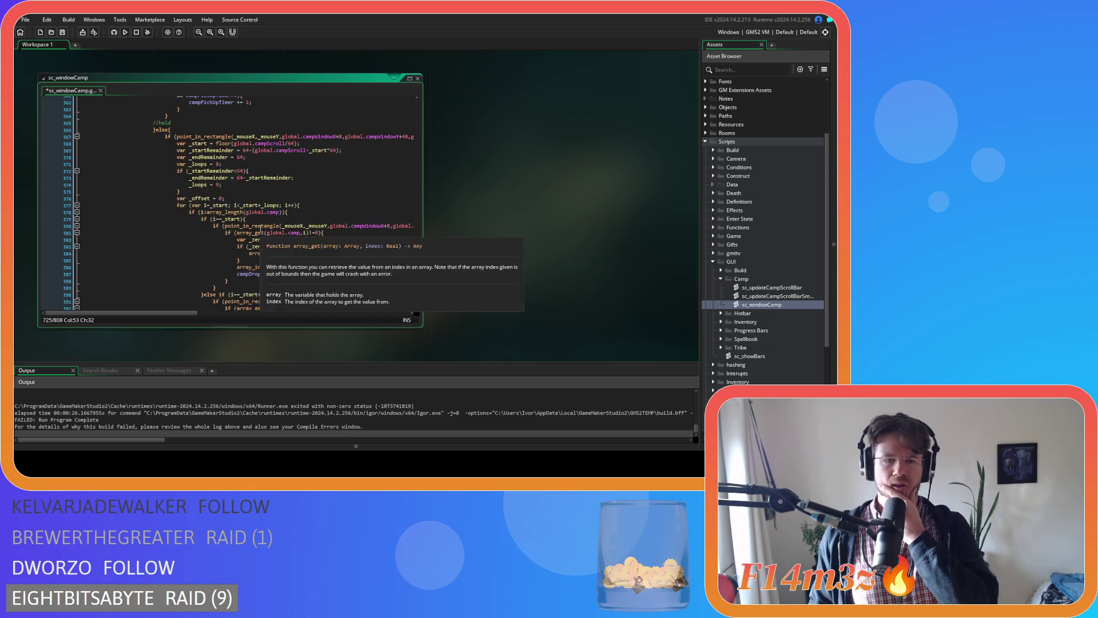
{"action": "scroll", "coordinate": [267, 215], "scroll_direction": "down", "scroll_amount": 8}
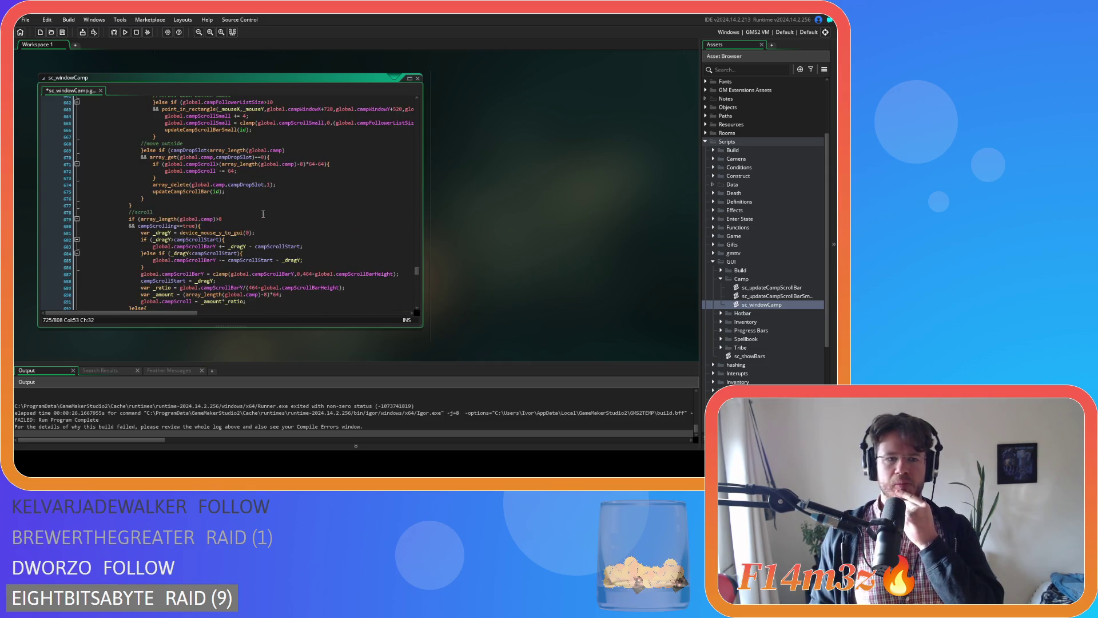
{"action": "key", "text": "Left"}
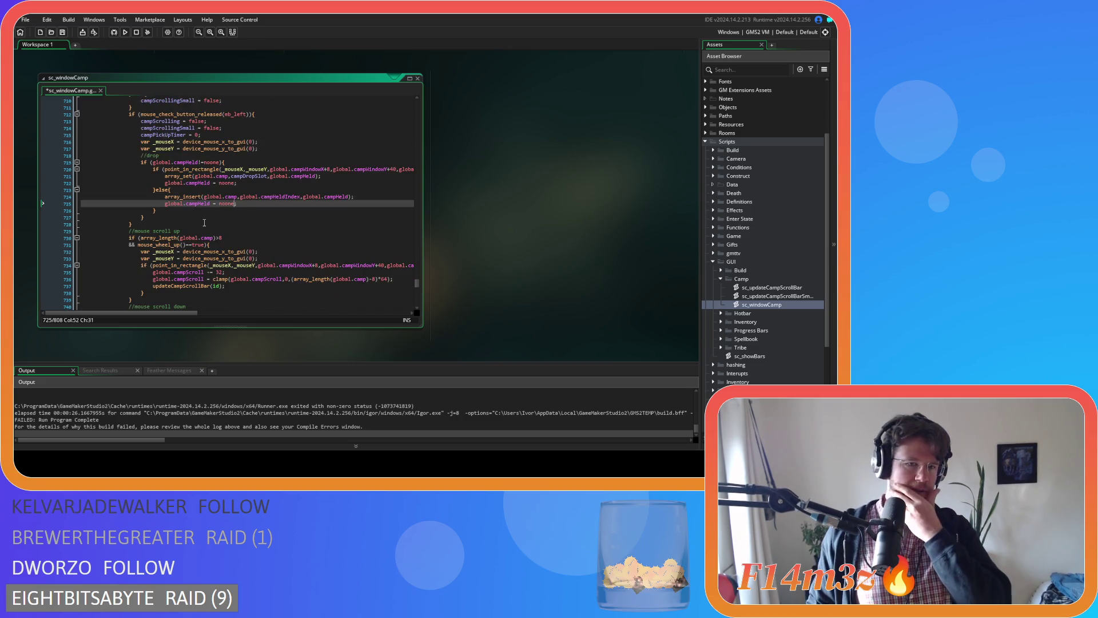
{"action": "left_click", "coordinate": [235, 191]}
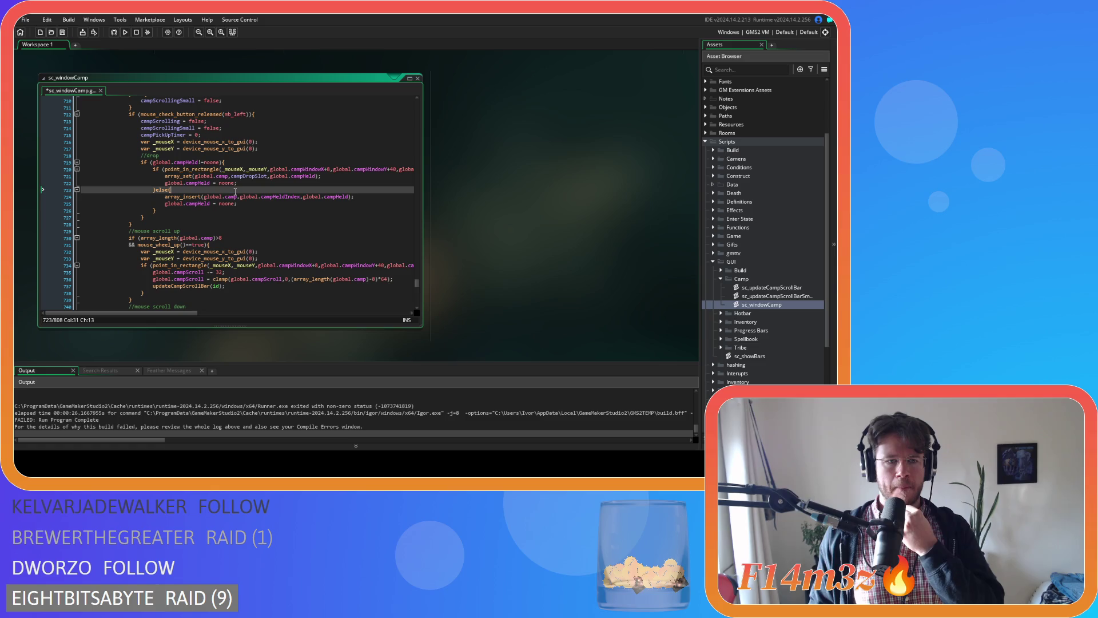
Inside the else branch, add an if (array_length(global.camp)<=0){ check
{"action": "left_click", "coordinate": [350, 196]}
{"action": "left_click", "coordinate": [275, 190]}
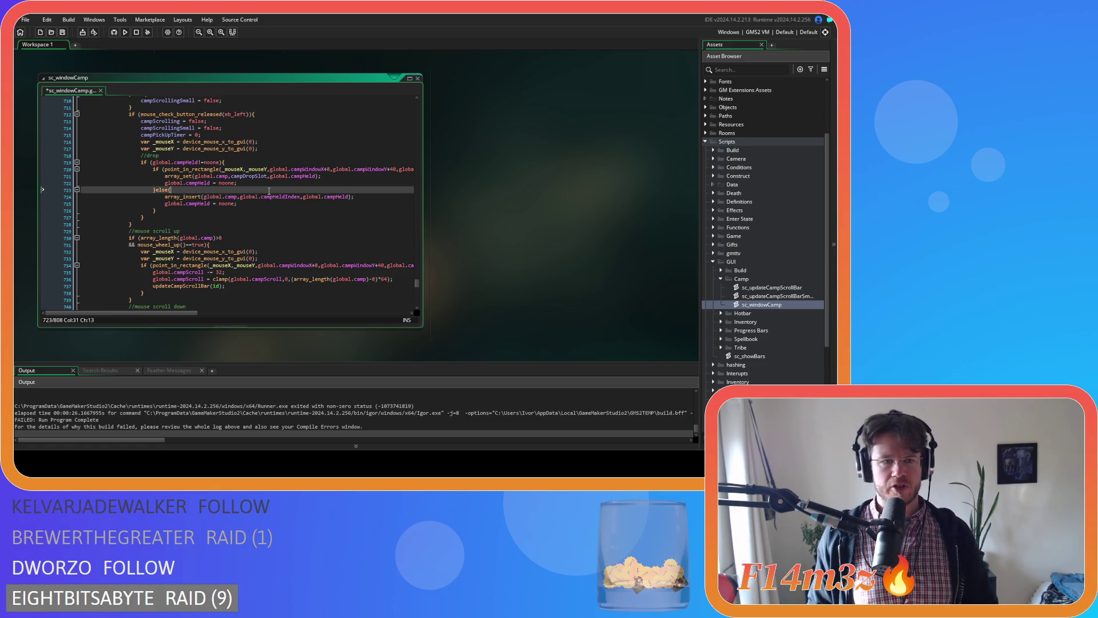
{"action": "key", "text": "Return"}
{"action": "type", "text": "if "}
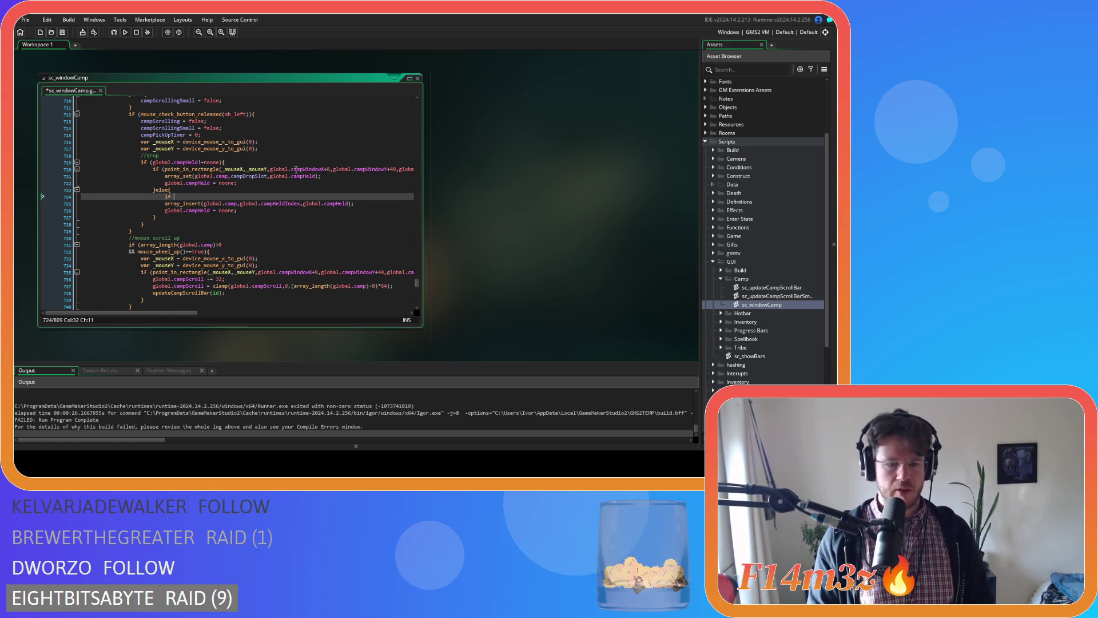
{"action": "type", "text": "(array_le"}
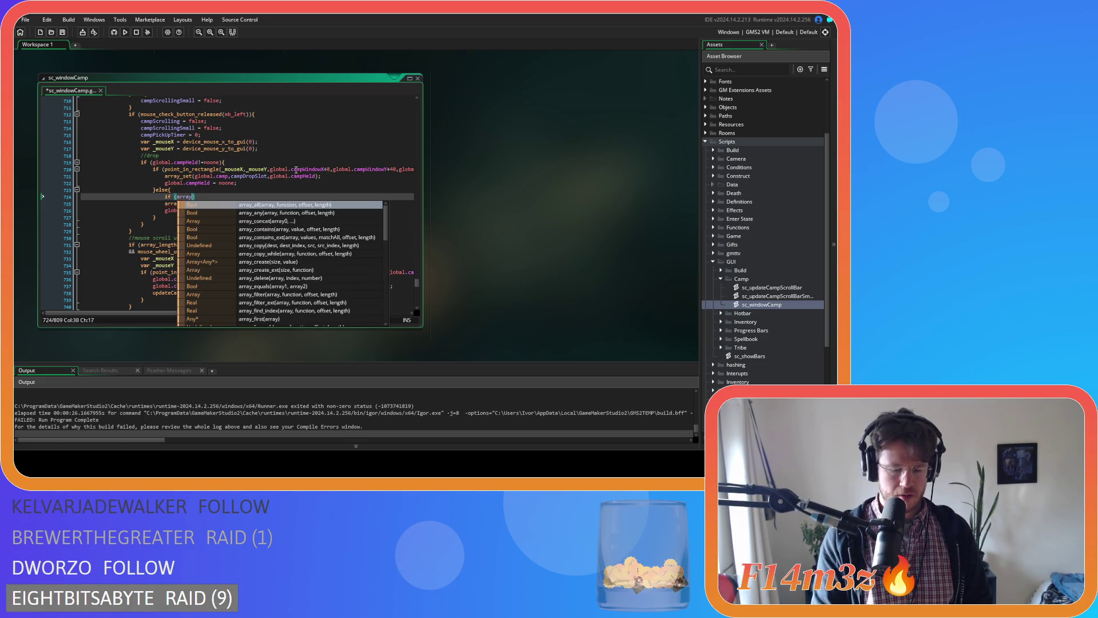
{"action": "key", "text": "Return"}
{"action": "type", "text": "global.camp)"}
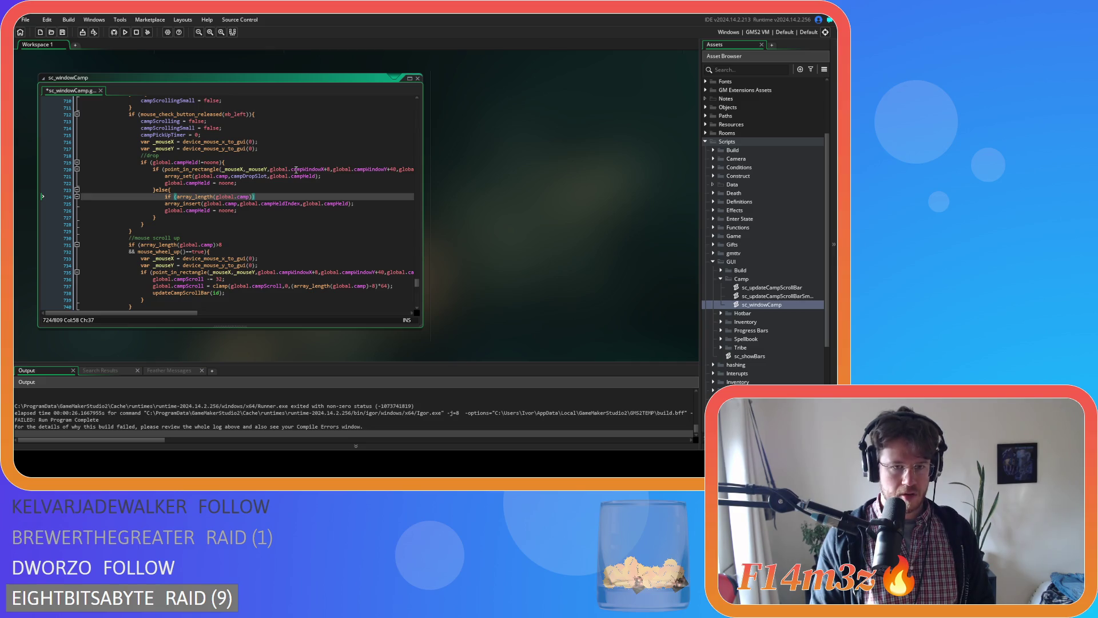
{"action": "type", "text": "<=0"}
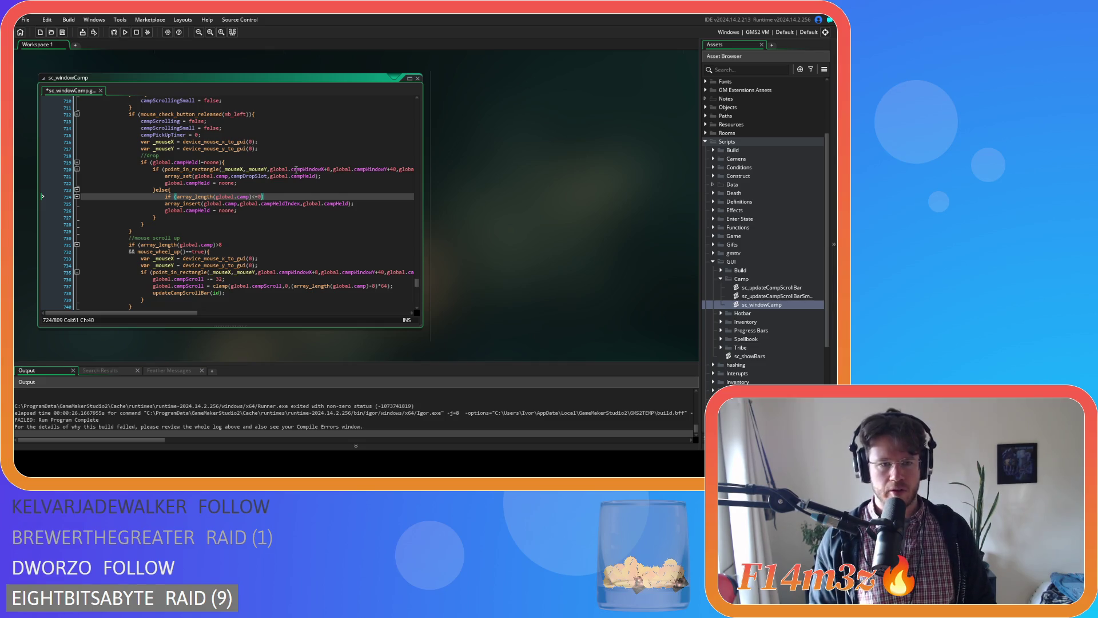
{"action": "type", "text": "){"}
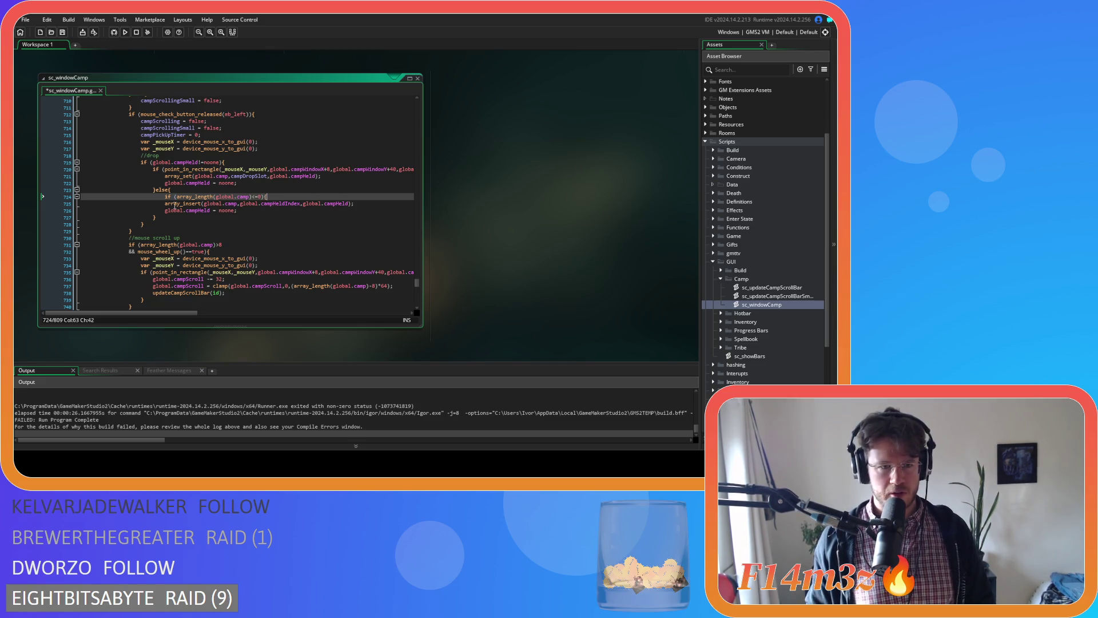
Indent the insert and reset lines under the new if, and copy them into a new else branch
{"action": "left_click", "coordinate": [165, 204]}
{"action": "key", "text": "Tab"}
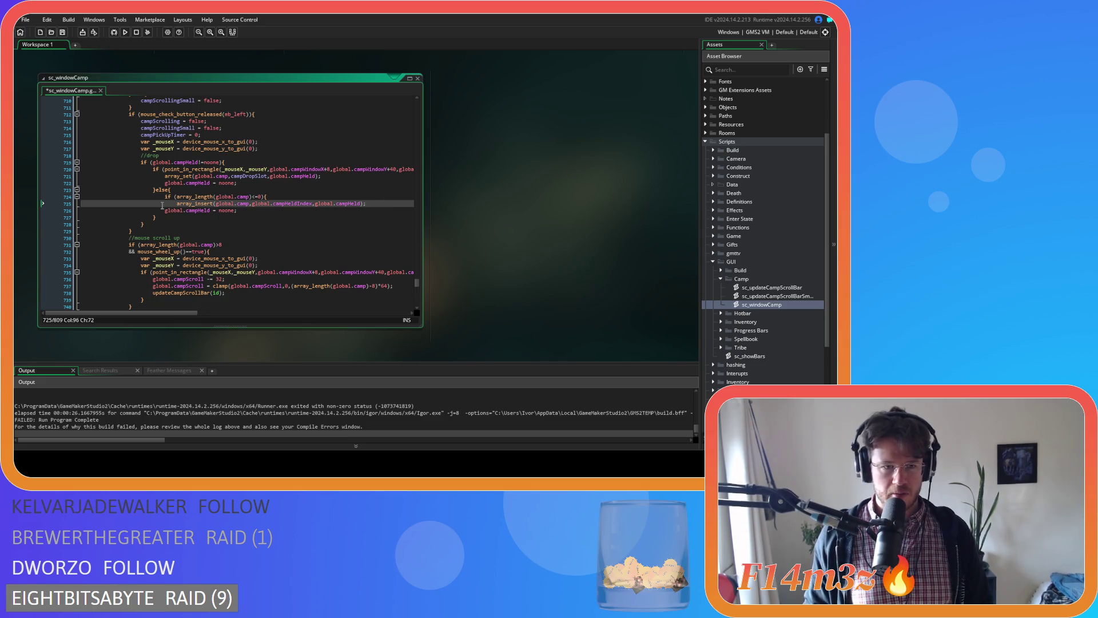
{"action": "left_click", "coordinate": [161, 210]}
{"action": "key", "text": "Tab"}
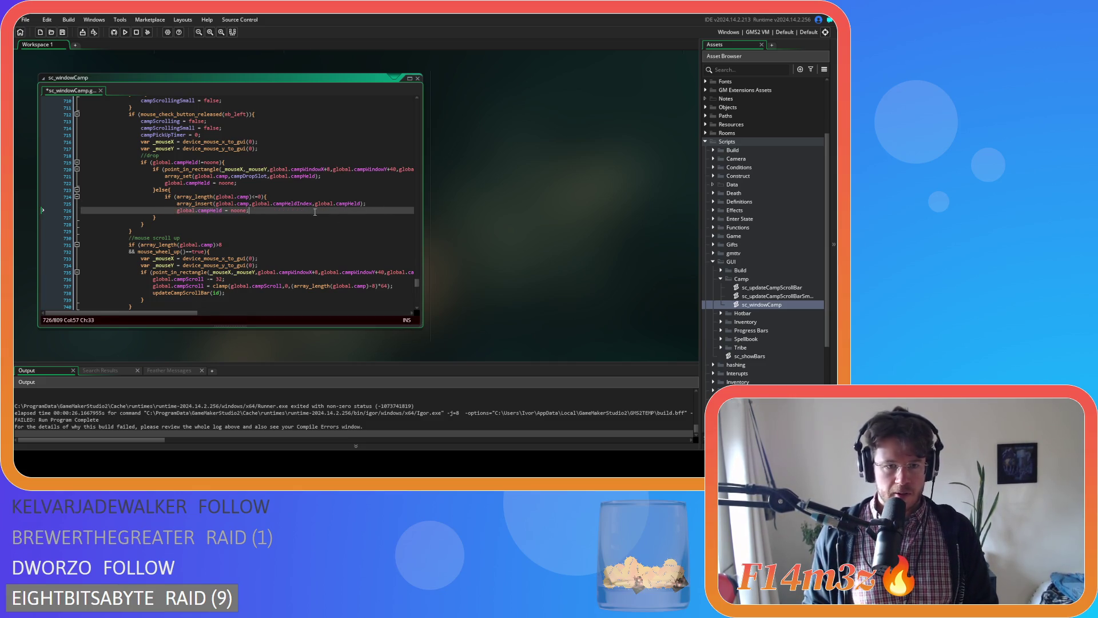
{"action": "key", "text": "Return"}
{"action": "type", "text": "}else{"}
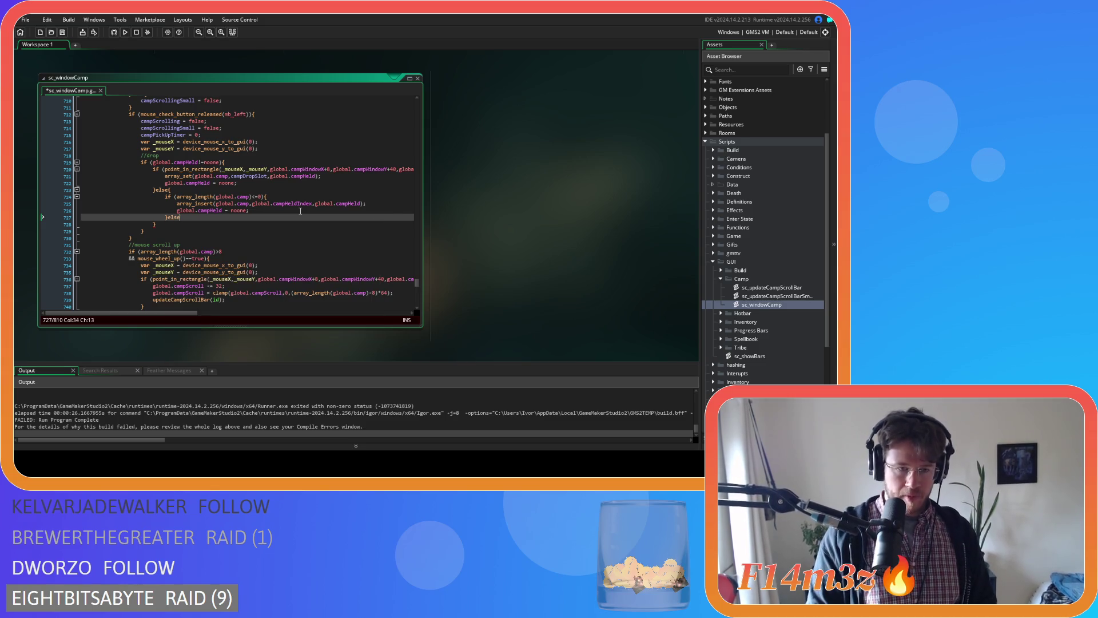
{"action": "key", "text": "Return"}
{"action": "key", "text": "Return"}
{"action": "type", "text": "}"}
{"action": "left_click_drag", "start_coordinate": [249, 211], "coordinate": [178, 207]}
{"action": "key", "text": "ctrl+c"}
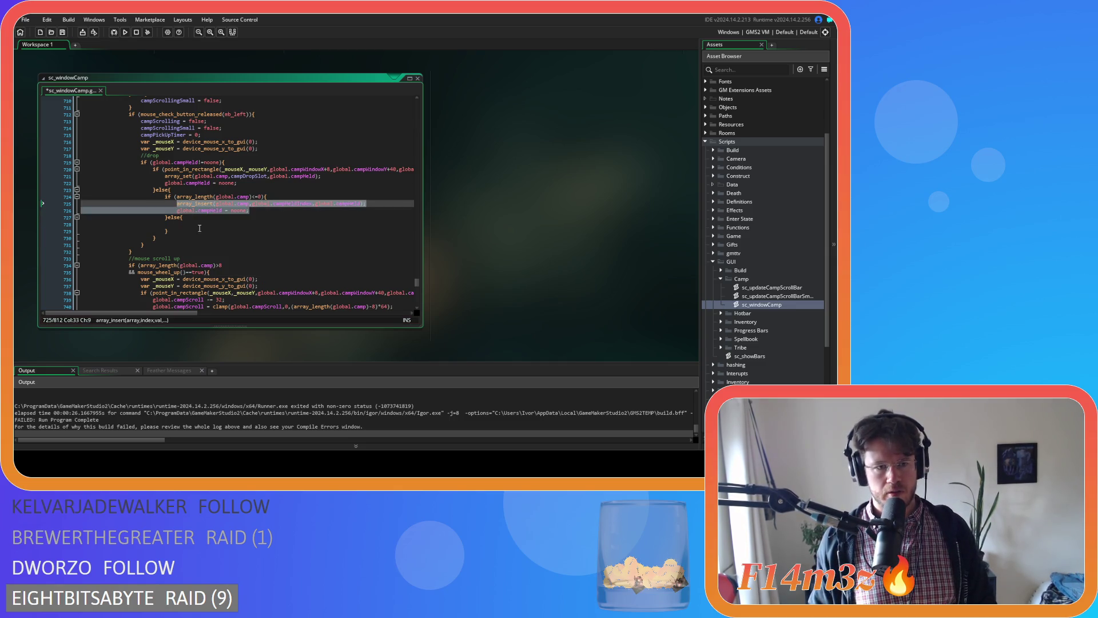
{"action": "left_click", "coordinate": [199, 224]}
{"action": "key", "text": "ctrl+v"}
Make the empty-camp call array_push without global.campHeldIndex, then save and run the game
{"action": "mouse_move", "coordinate": [209, 206]}
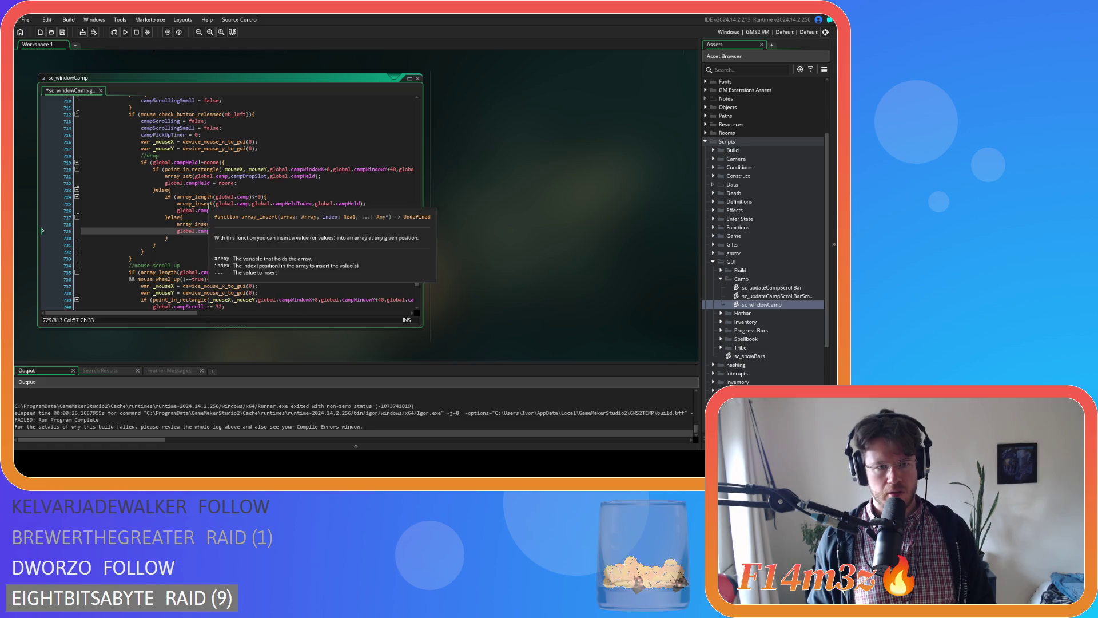
{"action": "left_click_drag", "start_coordinate": [195, 204], "coordinate": [214, 204]}
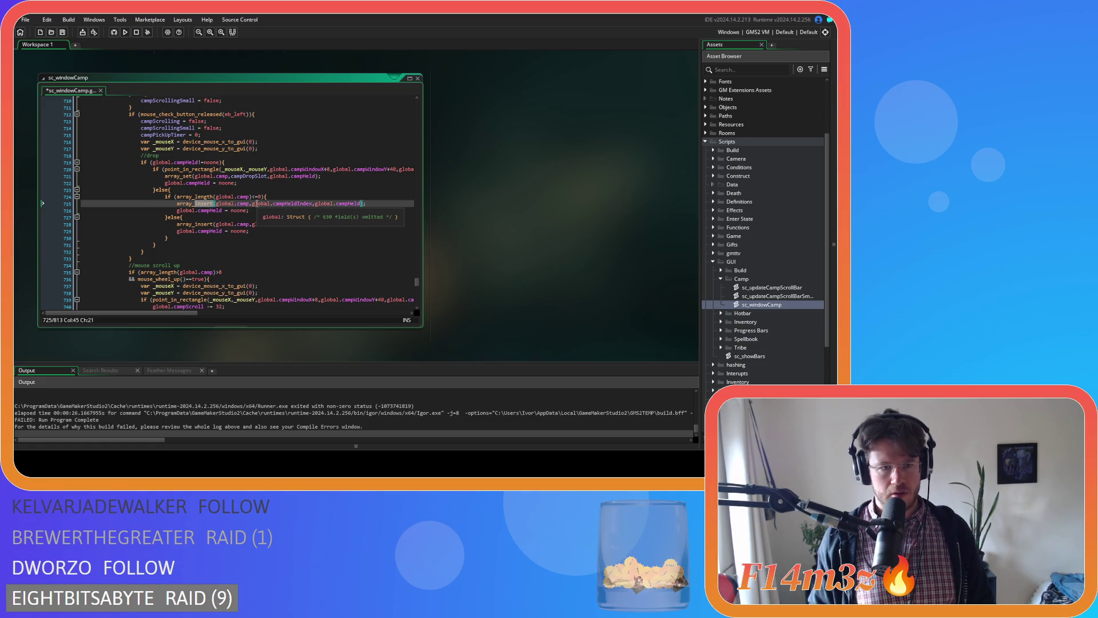
{"action": "type", "text": "push"}
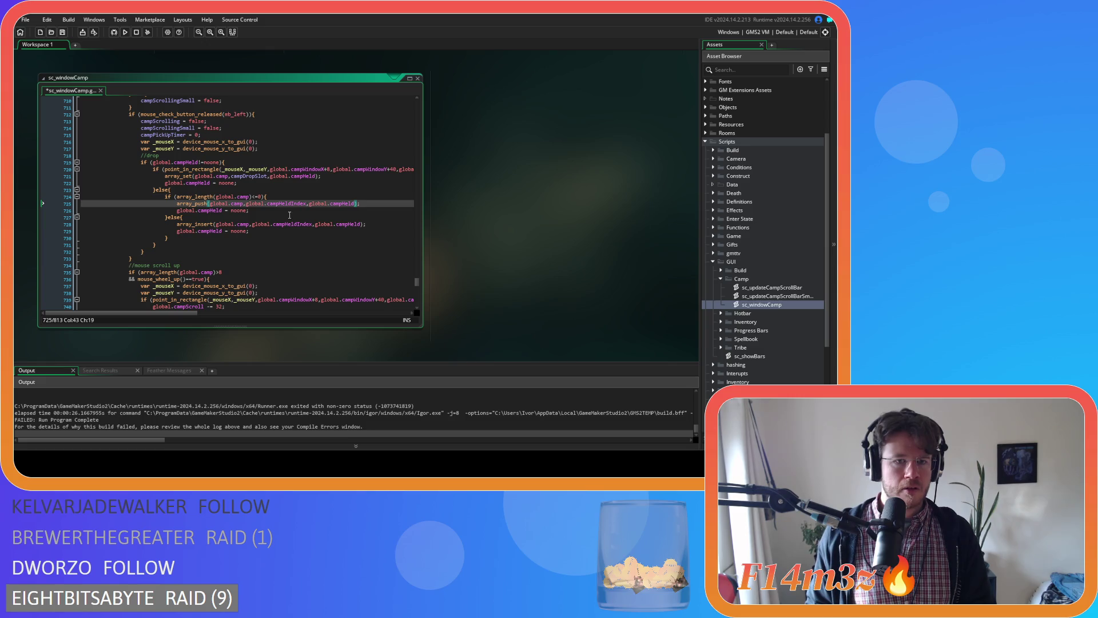
{"action": "left_click", "coordinate": [257, 204]}
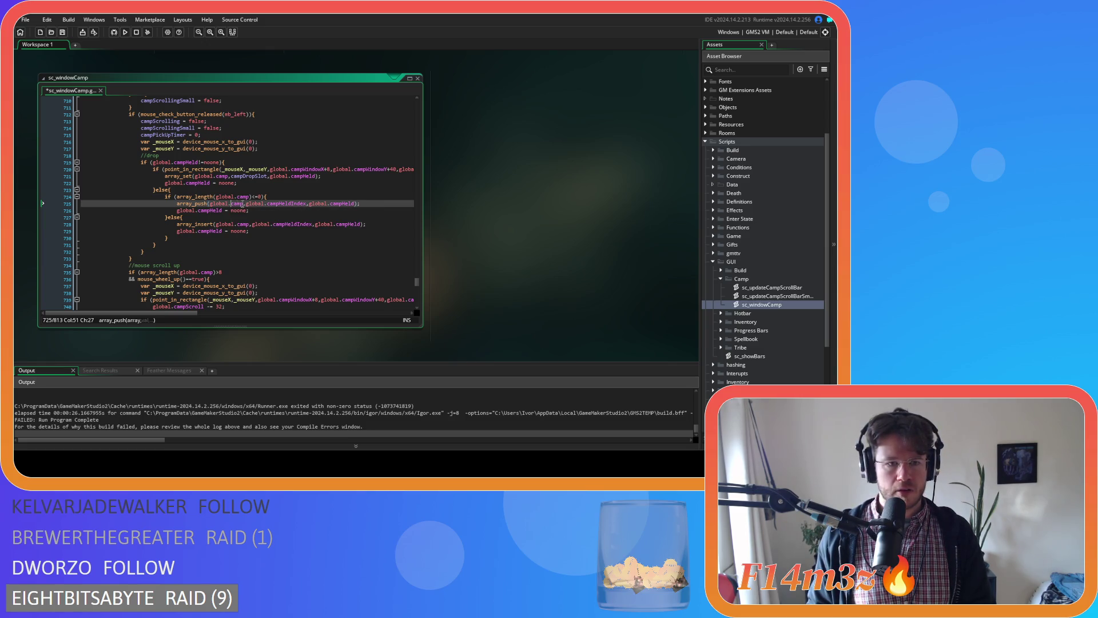
{"action": "left_click_drag", "start_coordinate": [309, 205], "coordinate": [248, 206]}
{"action": "key", "text": "BackSpace"}
{"action": "left_click", "coordinate": [334, 204]}
{"action": "key", "text": "ctrl+s"}
{"action": "key", "text": "F5"}
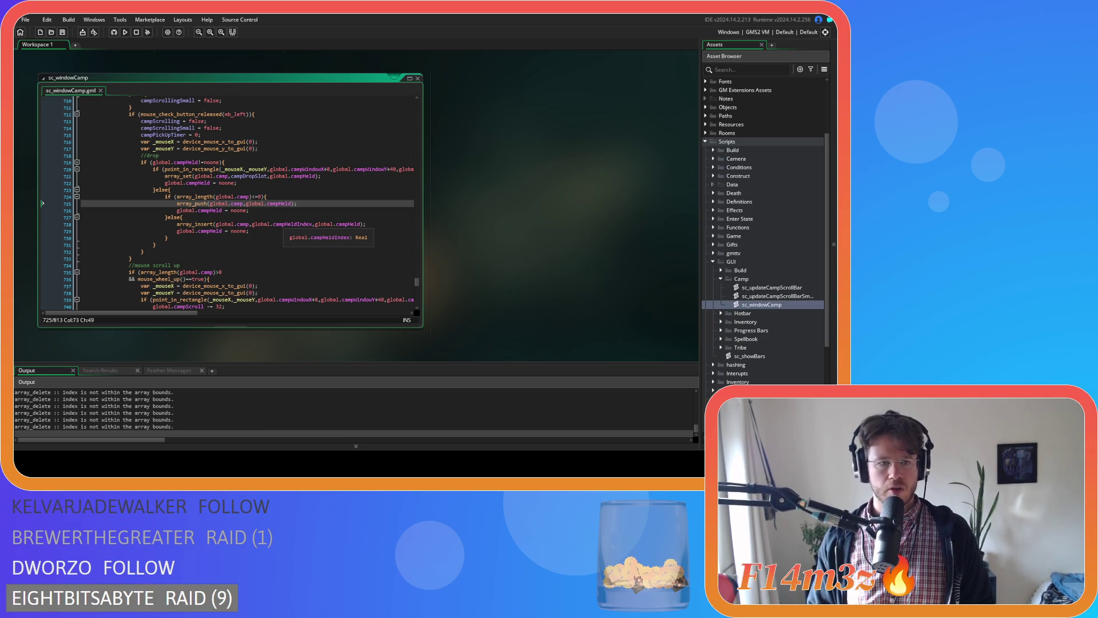
Test the Camp window in the rebuilt game, which crashes back to a FAILED run log
{"action": "key", "text": "alt+Tab"}
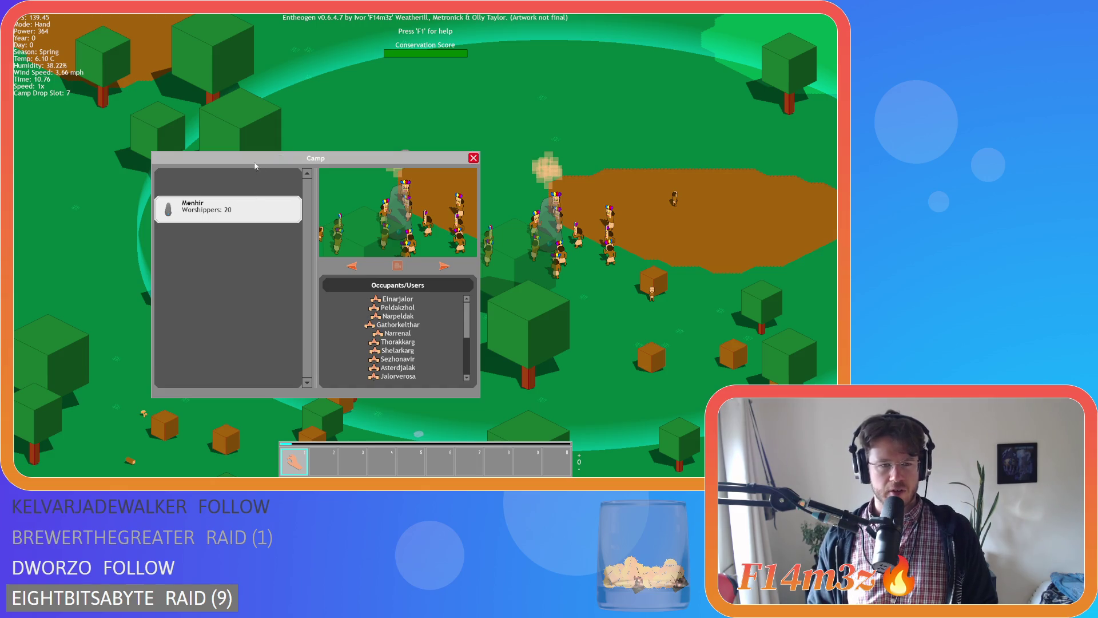
{"action": "scroll", "coordinate": [316, 258], "scroll_direction": "up", "scroll_amount": 5}
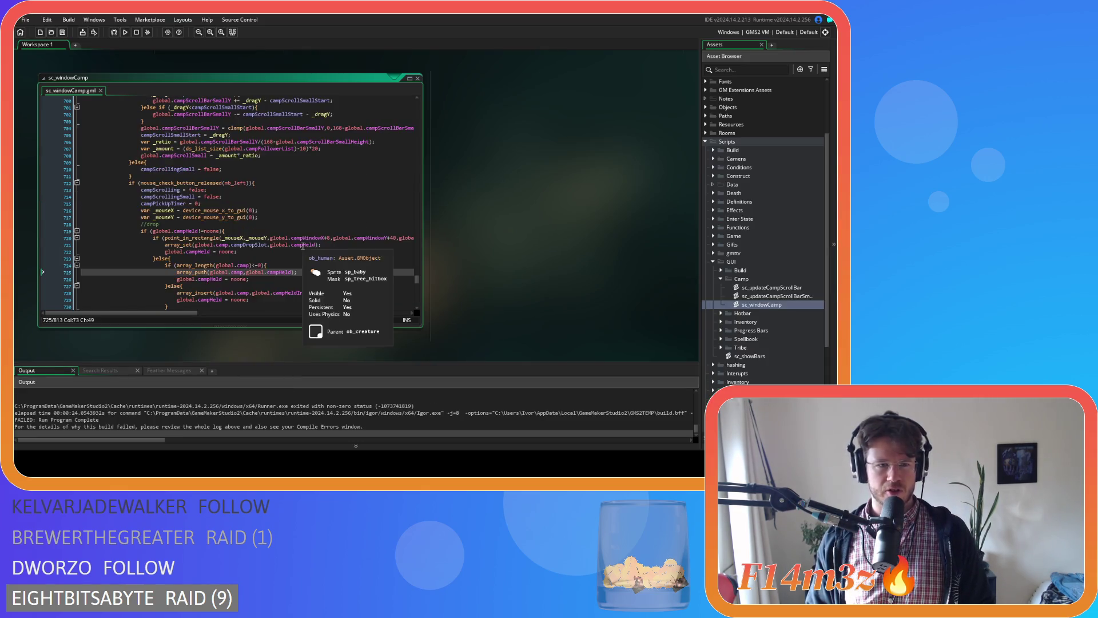
{"action": "left_click", "coordinate": [165, 245]}
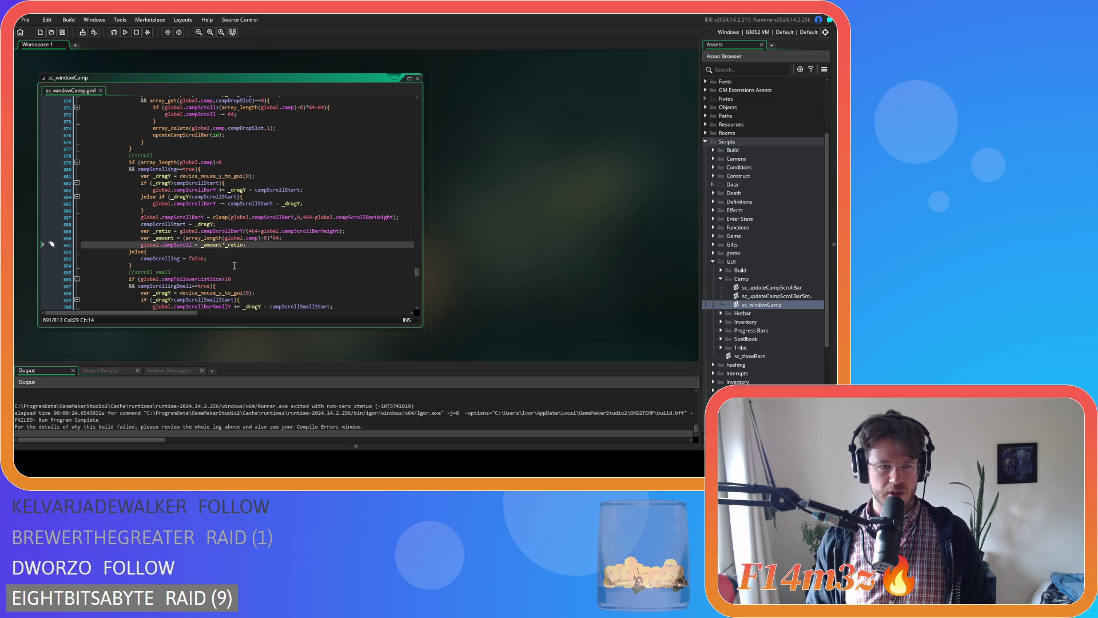
{"action": "mouse_move", "coordinate": [416, 274]}
{"action": "left_mouse_down"}
{"action": "mouse_move", "coordinate": [410, 256]}
{"action": "mouse_move", "coordinate": [411, 302]}
{"action": "mouse_move", "coordinate": [385, 213]}
{"action": "left_mouse_up"}
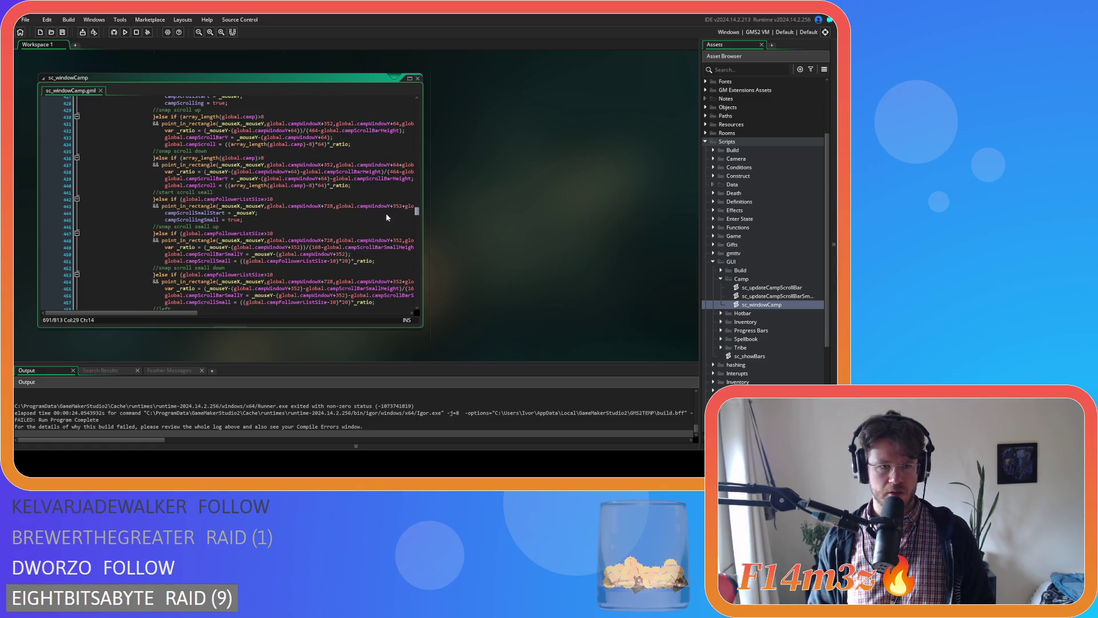
{"action": "scroll", "coordinate": [386, 213], "scroll_direction": "up", "scroll_amount": 20}
{"action": "scroll", "coordinate": [380, 198], "scroll_direction": "down", "scroll_amount": 20}
{"action": "scroll", "coordinate": [391, 248], "scroll_direction": "up", "scroll_amount": 2}
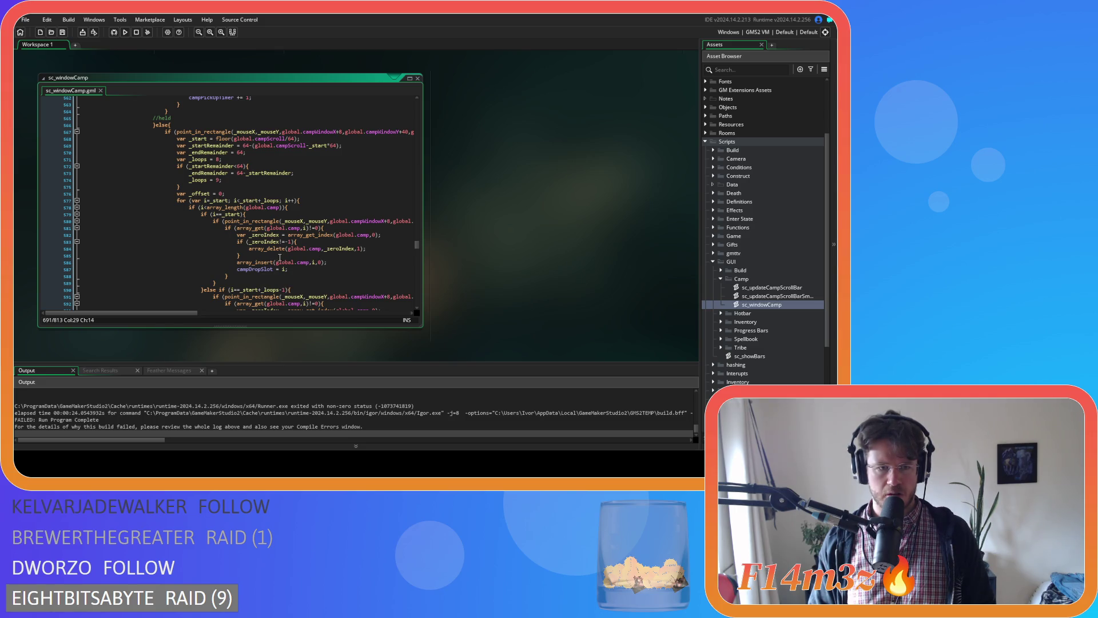
{"action": "left_click_drag", "start_coordinate": [220, 145], "coordinate": [304, 146]}
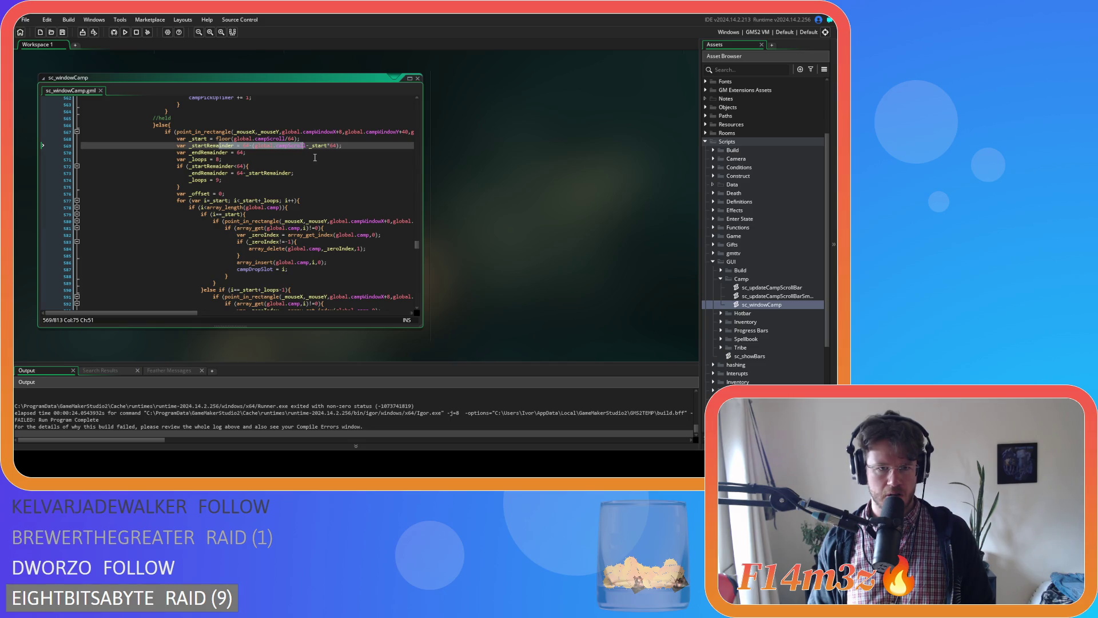
Scroll back up to line 62 of sc_windowCamp and open the Find and Replace bar
{"action": "left_click", "coordinate": [361, 145]}
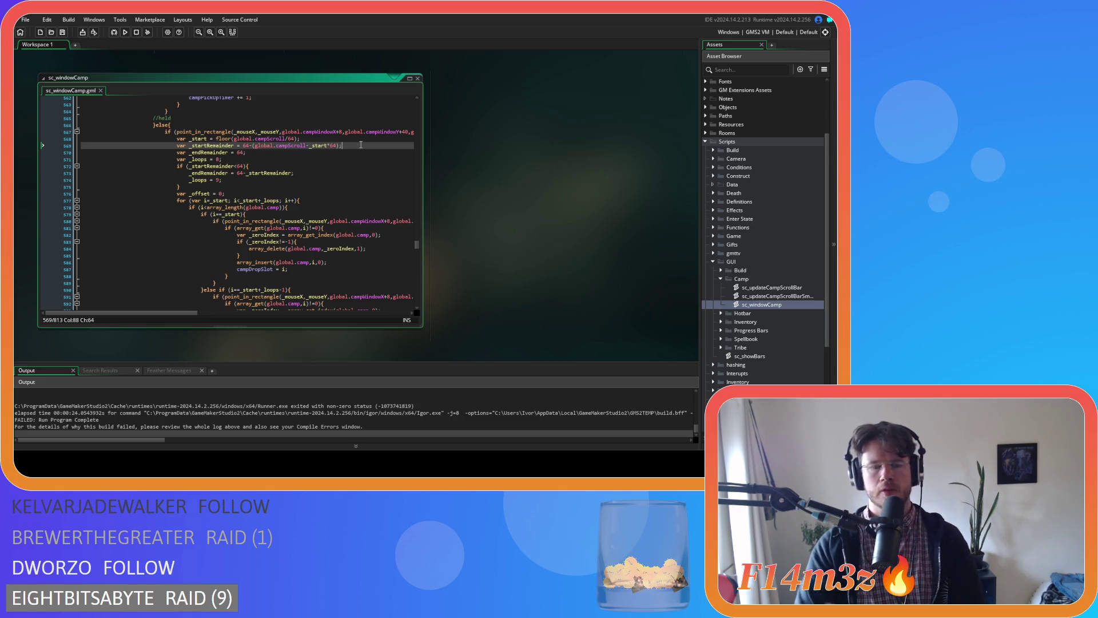
{"action": "scroll", "coordinate": [399, 211], "scroll_direction": "down", "scroll_amount": 5}
{"action": "mouse_move", "coordinate": [417, 250]}
{"action": "left_mouse_down"}
{"action": "mouse_move", "coordinate": [409, 163]}
{"action": "mouse_move", "coordinate": [418, 120]}
{"action": "left_mouse_up"}
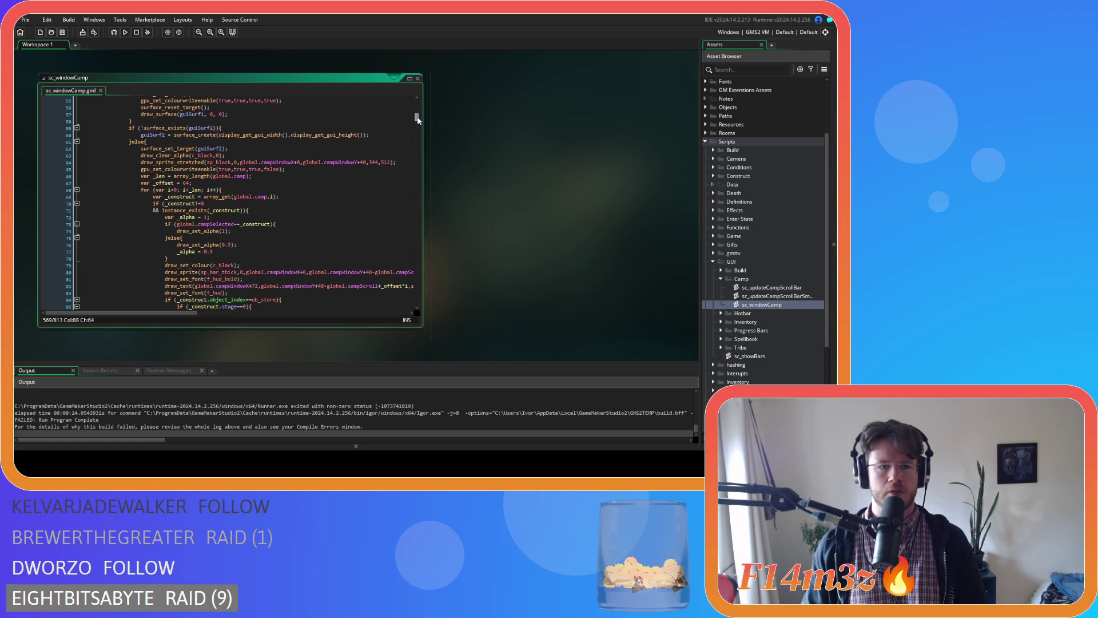
{"action": "left_click", "coordinate": [305, 148]}
{"action": "key", "text": "ctrl+f"}
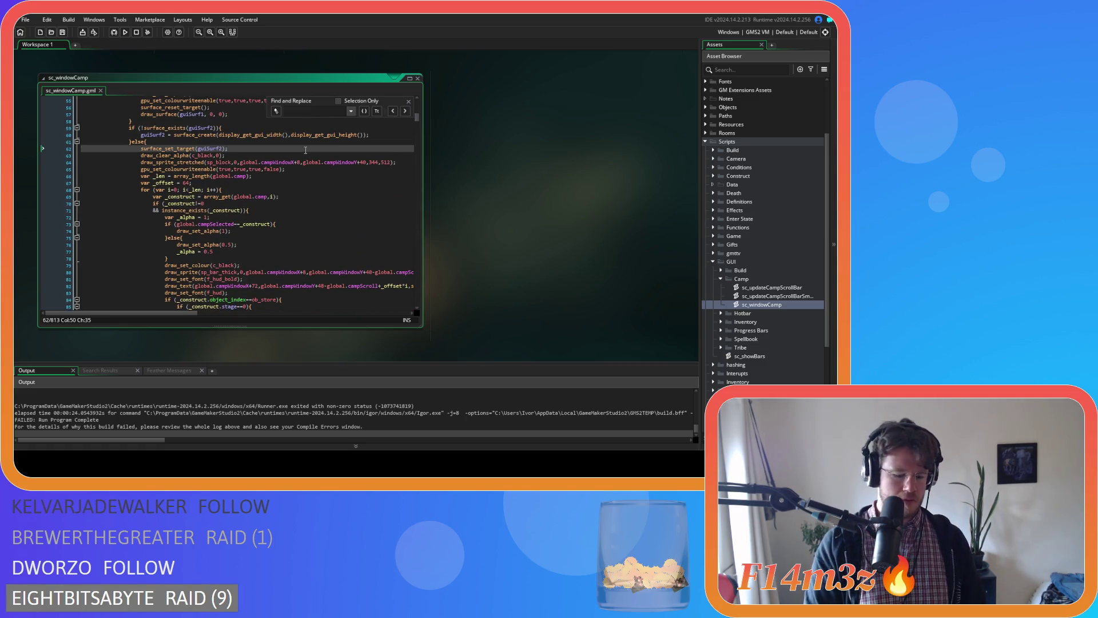
Search sc_windowCamp for global.campscroll and turn on whole-word matching
{"action": "type", "text": "global.camps"}
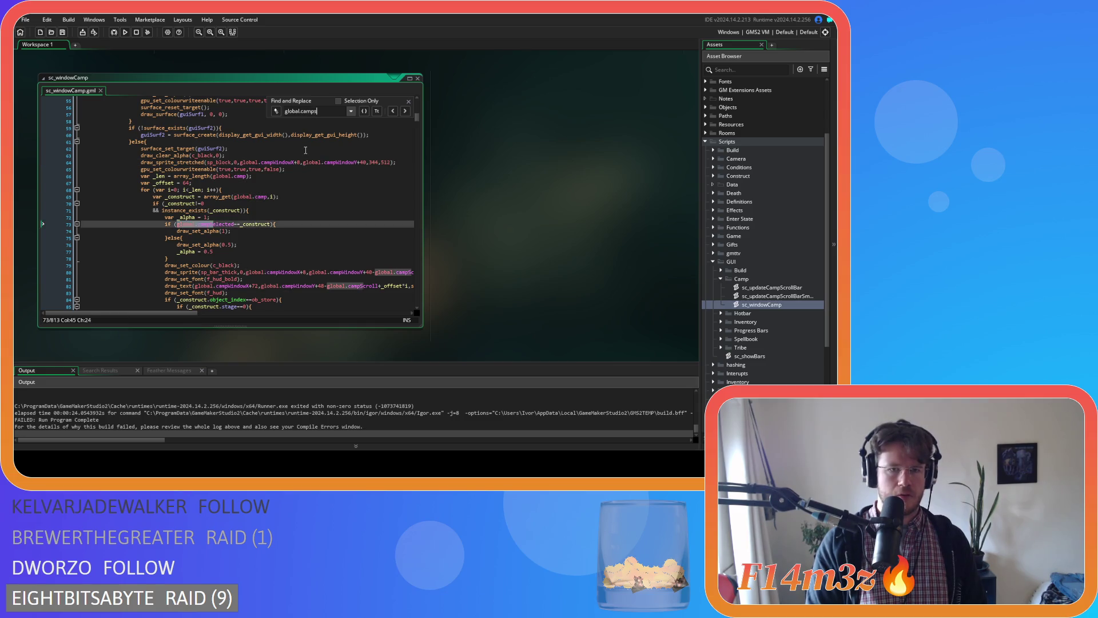
{"action": "type", "text": "croll"}
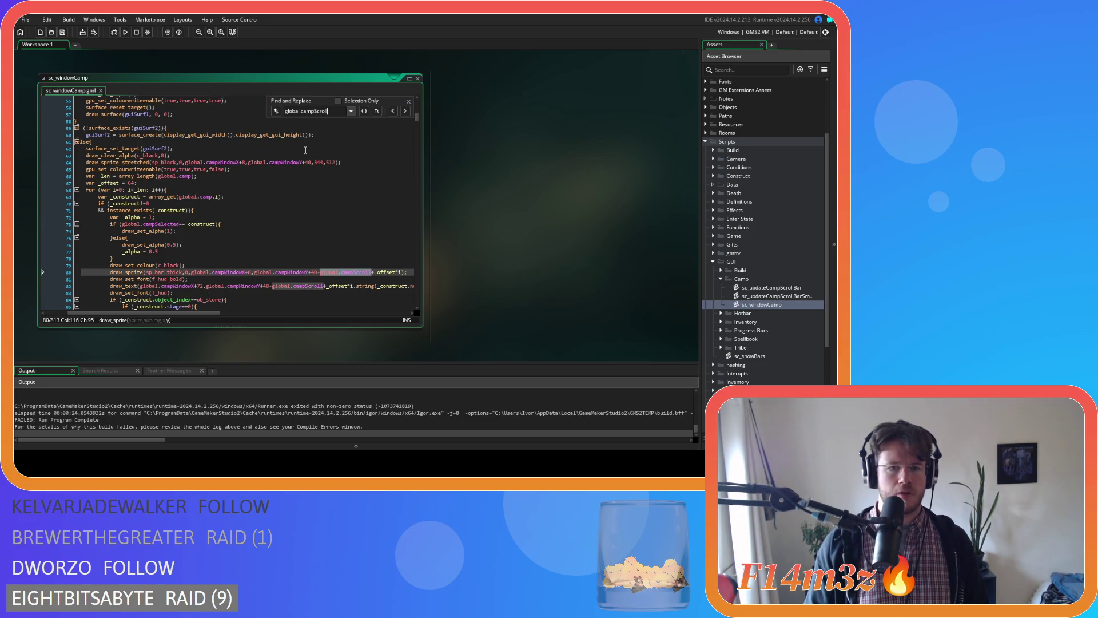
{"action": "left_click", "coordinate": [393, 111]}
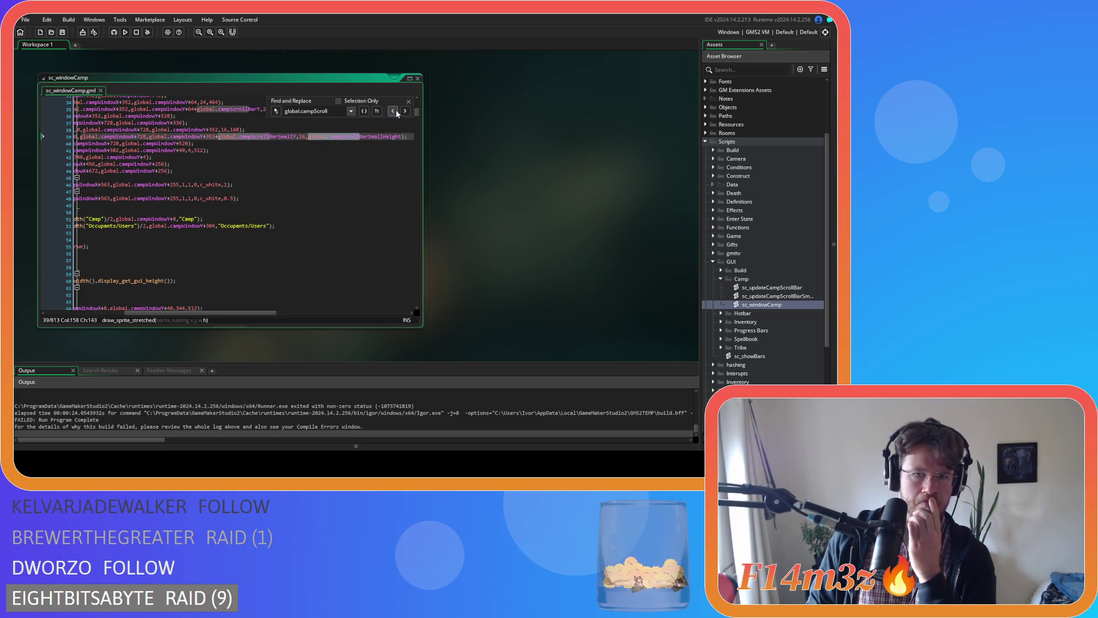
{"action": "left_click", "coordinate": [395, 112]}
{"action": "left_click", "coordinate": [396, 113]}
{"action": "left_click", "coordinate": [397, 113]}
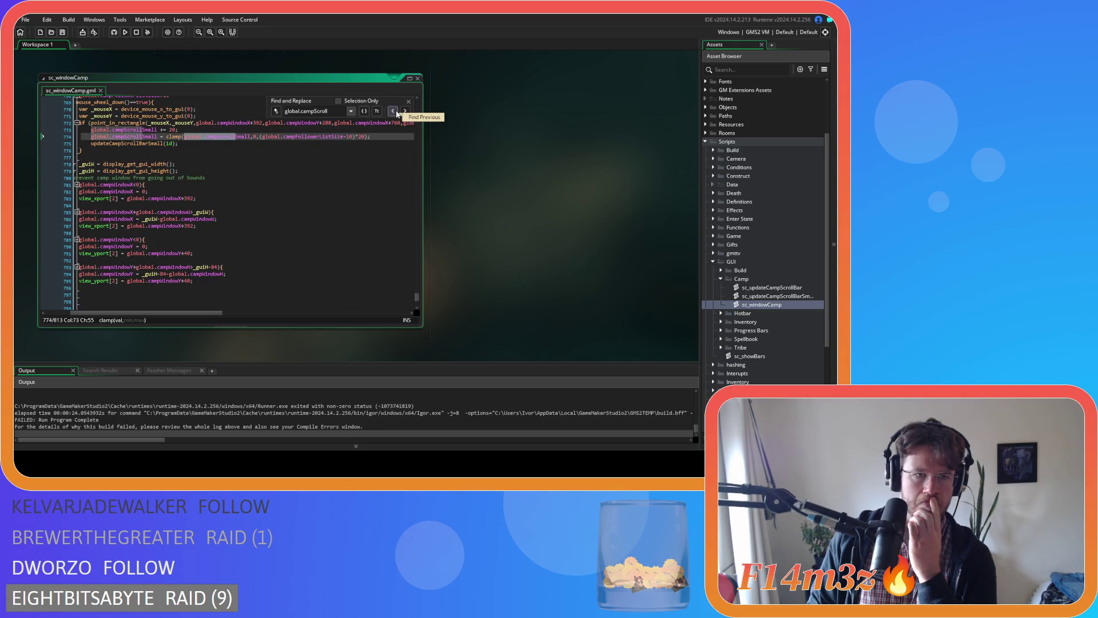
{"action": "left_click", "coordinate": [406, 112]}
{"action": "left_click", "coordinate": [406, 113]}
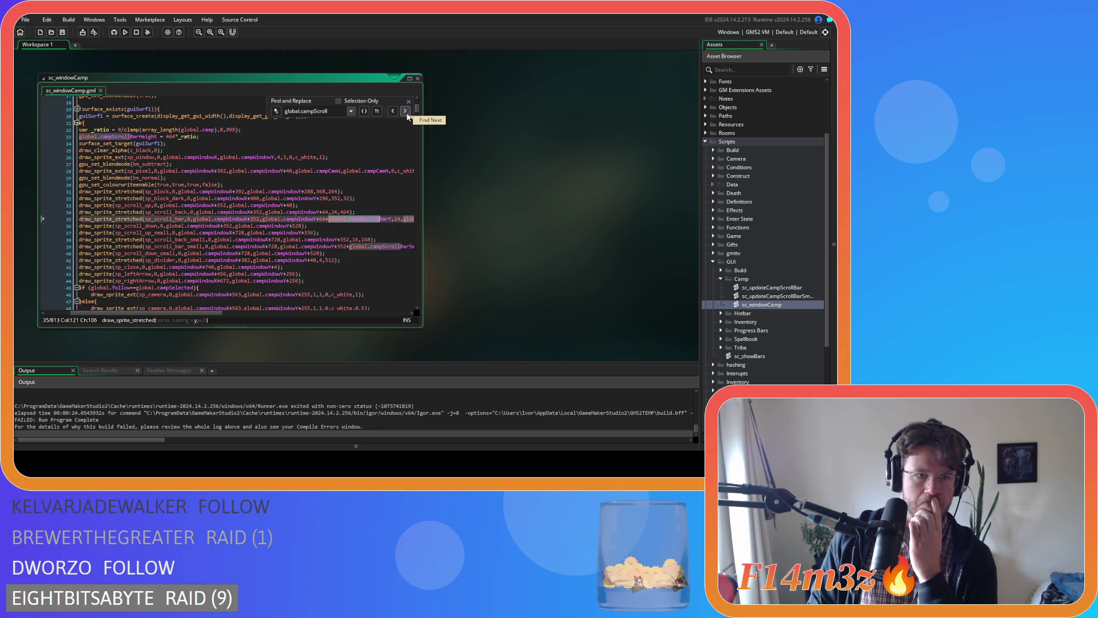
{"action": "left_click", "coordinate": [406, 113]}
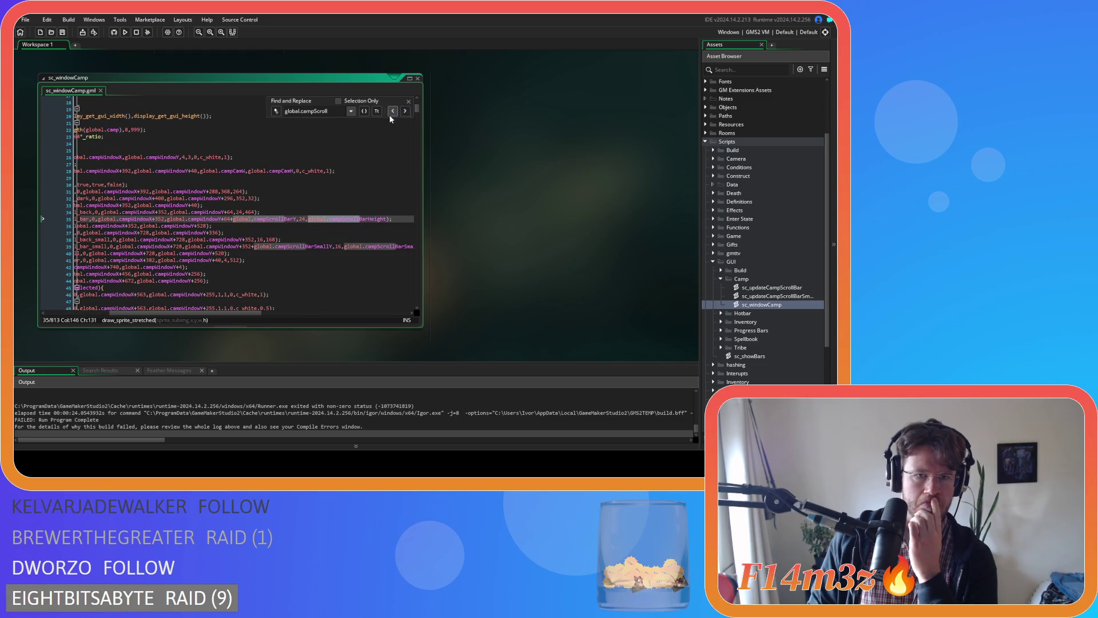
{"action": "left_click", "coordinate": [367, 114]}
Step forward through the whole-word global.campScroll matches in the script
{"action": "left_click", "coordinate": [403, 115]}
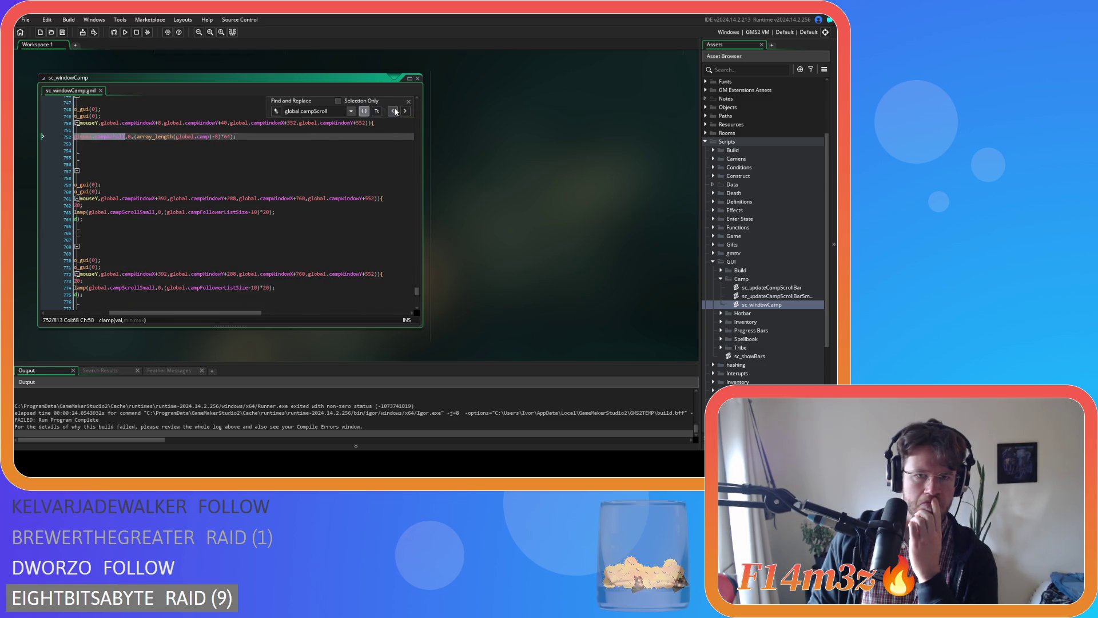
{"action": "left_click", "coordinate": [404, 113]}
{"action": "left_click", "coordinate": [404, 113]}
{"action": "left_click", "coordinate": [404, 113]}
{"action": "left_click", "coordinate": [404, 113]}
{"action": "left_click", "coordinate": [405, 112]}
{"action": "left_click", "coordinate": [404, 113]}
{"action": "left_click", "coordinate": [404, 112]}
{"action": "left_click", "coordinate": [404, 112]}
{"action": "left_click", "coordinate": [405, 113]}
{"action": "left_click", "coordinate": [404, 113]}
{"action": "left_click", "coordinate": [404, 113]}
{"action": "left_click", "coordinate": [404, 113]}
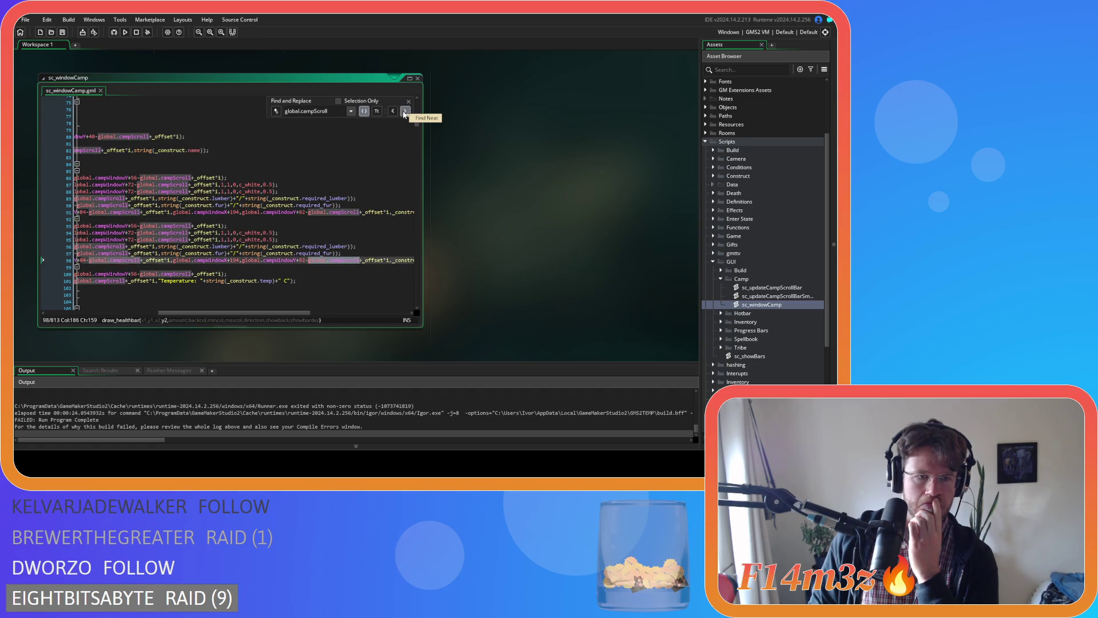
{"action": "left_click", "coordinate": [404, 113]}
{"action": "left_click", "coordinate": [404, 113]}
{"action": "left_click", "coordinate": [405, 112]}
{"action": "left_click", "coordinate": [404, 112]}
{"action": "left_click", "coordinate": [405, 112]}
{"action": "left_click", "coordinate": [404, 112]}
{"action": "left_click", "coordinate": [404, 112]}
{"action": "left_click", "coordinate": [404, 113]}
{"action": "left_click", "coordinate": [404, 112]}
{"action": "left_click", "coordinate": [404, 113]}
{"action": "left_click", "coordinate": [405, 113]}
{"action": "left_click", "coordinate": [404, 113]}
{"action": "left_click", "coordinate": [405, 113]}
{"action": "left_click", "coordinate": [404, 112]}
{"action": "left_click", "coordinate": [405, 113]}
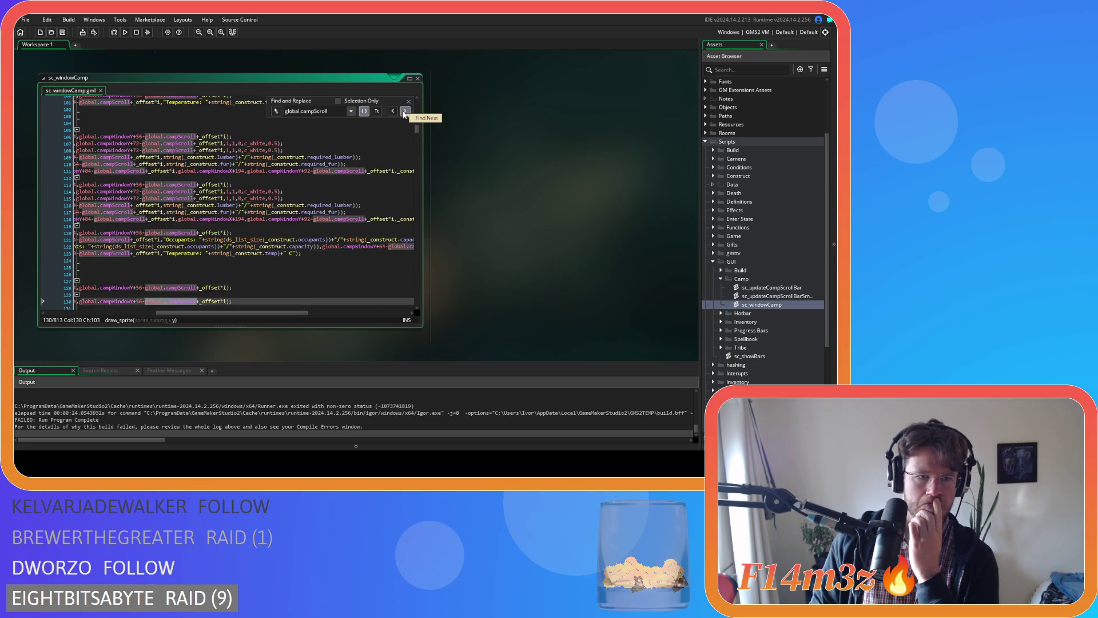
{"action": "left_click", "coordinate": [405, 113]}
{"action": "left_click", "coordinate": [405, 112]}
{"action": "left_click", "coordinate": [405, 112]}
{"action": "left_click", "coordinate": [405, 113]}
{"action": "left_click", "coordinate": [405, 113]}
{"action": "left_click", "coordinate": [404, 113]}
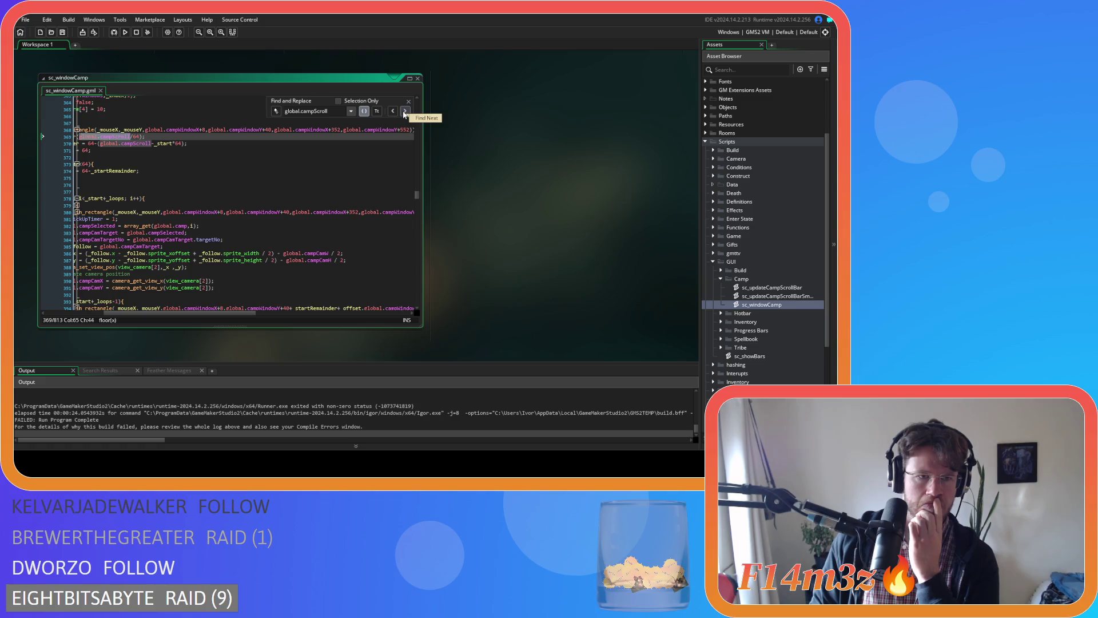
{"action": "scroll", "coordinate": [140, 297], "scroll_direction": "left", "scroll_amount": 5}
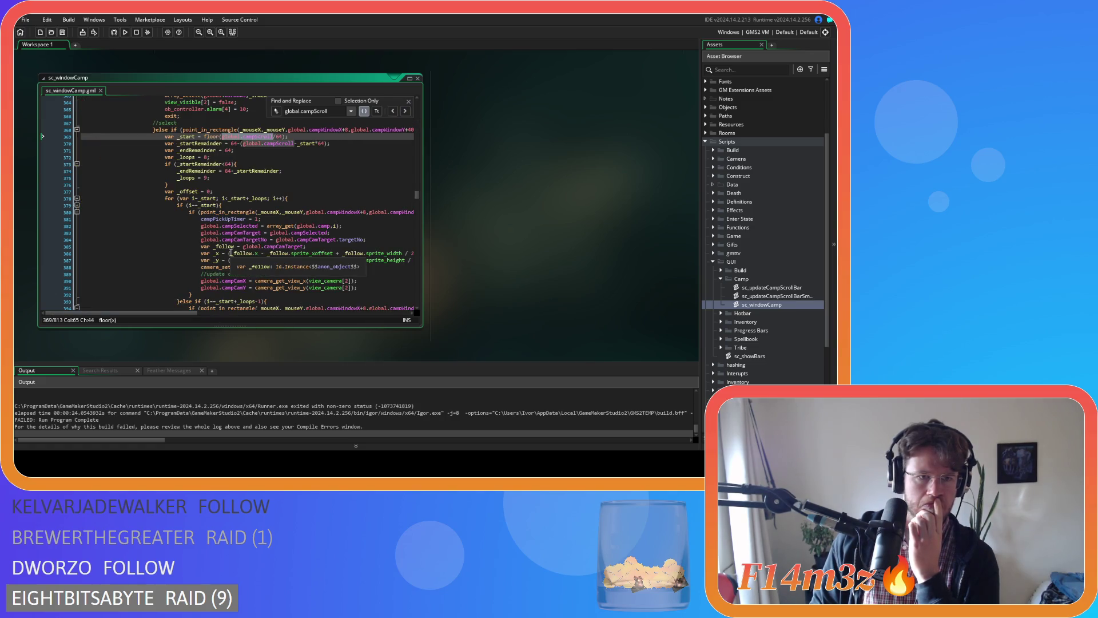
{"action": "scroll", "coordinate": [231, 253], "scroll_direction": "up", "scroll_amount": 2}
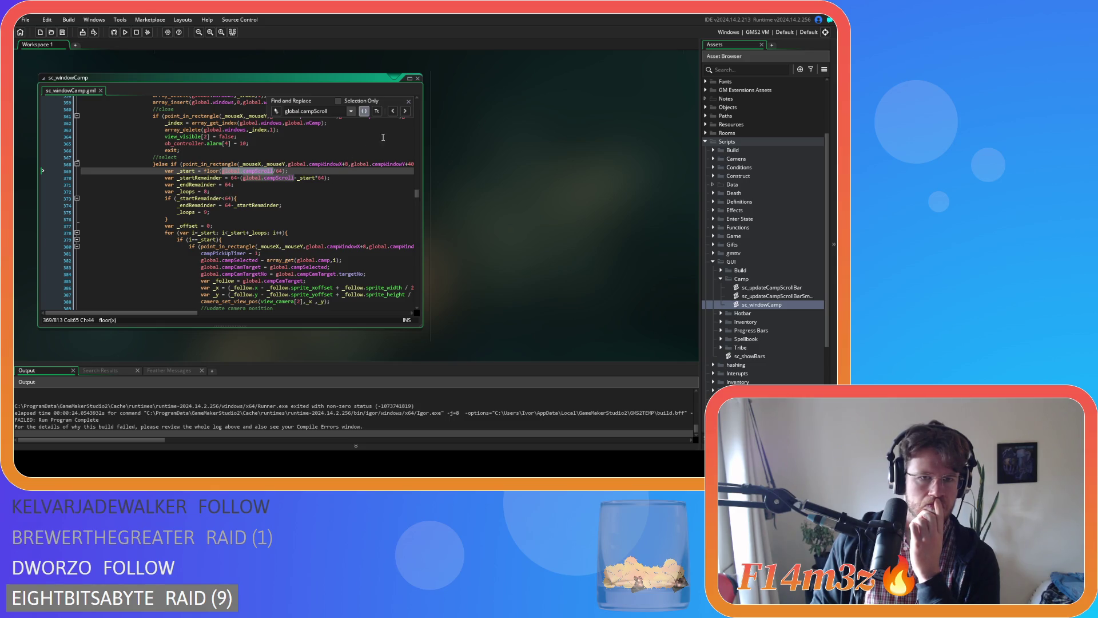
Advance through the global.campScroll uses on lines 370, 434, 440 and on toward line 525
{"action": "left_click", "coordinate": [405, 111]}
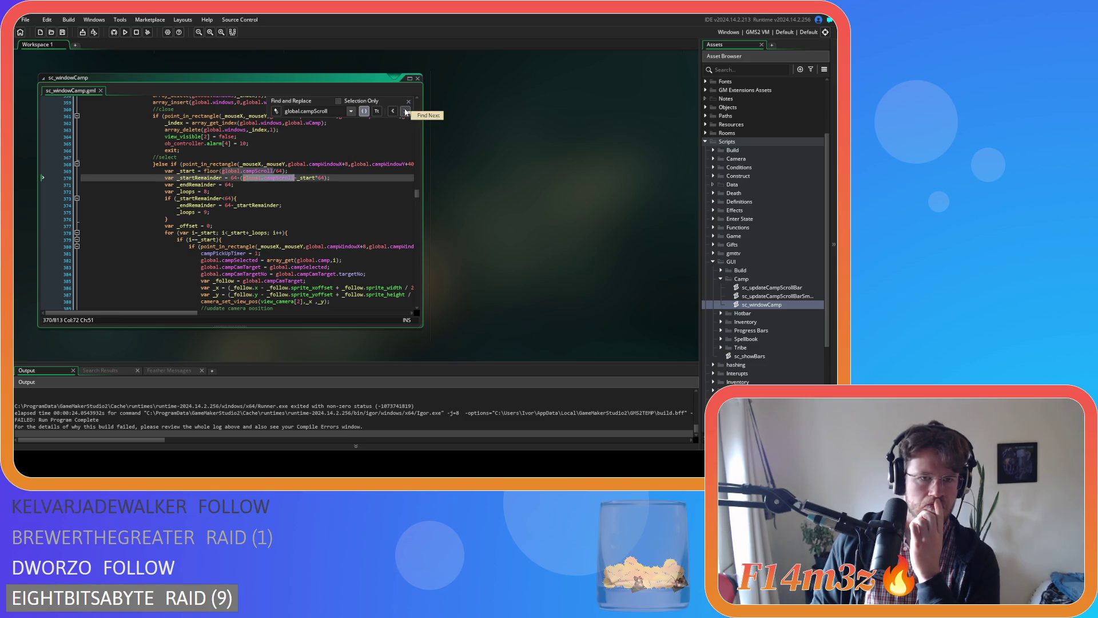
{"action": "left_click", "coordinate": [405, 111]}
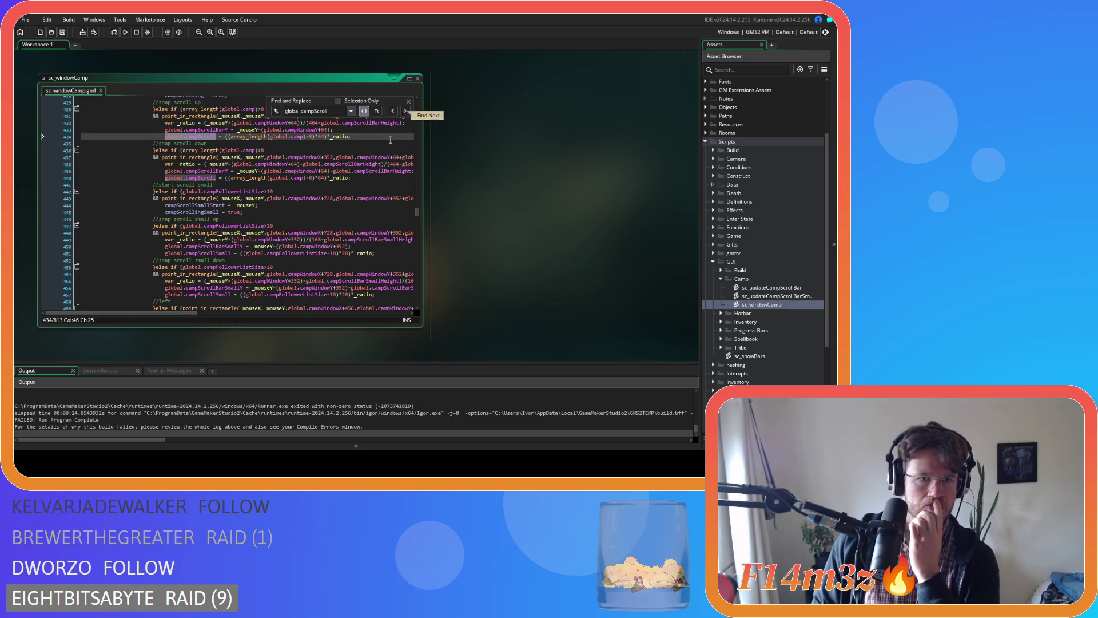
{"action": "scroll", "coordinate": [337, 243], "scroll_direction": "up", "scroll_amount": 3}
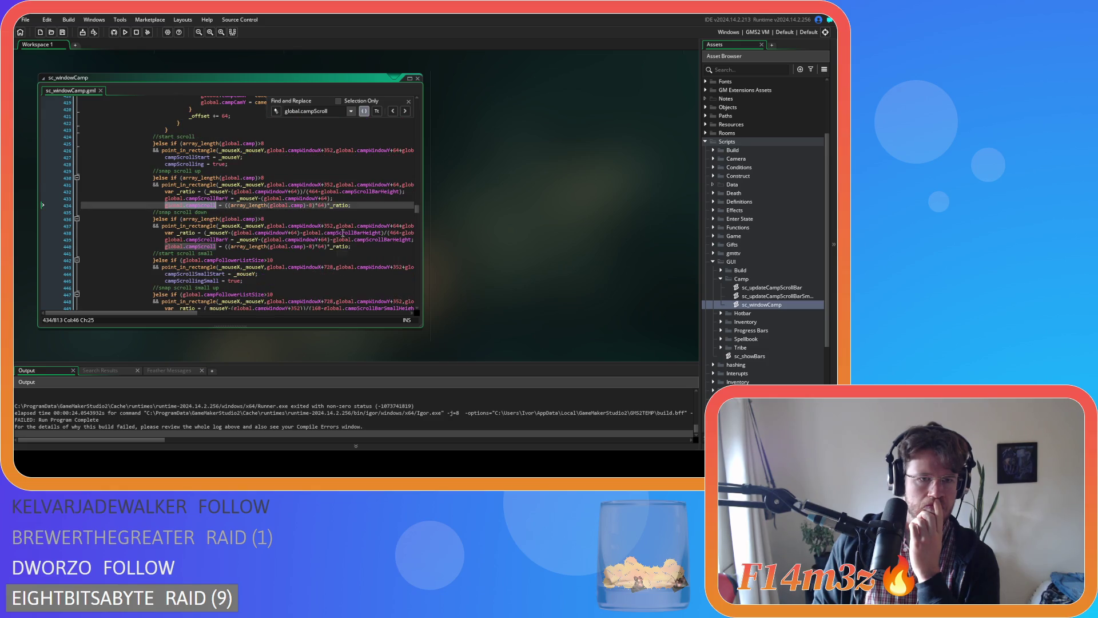
{"action": "left_click", "coordinate": [406, 111]}
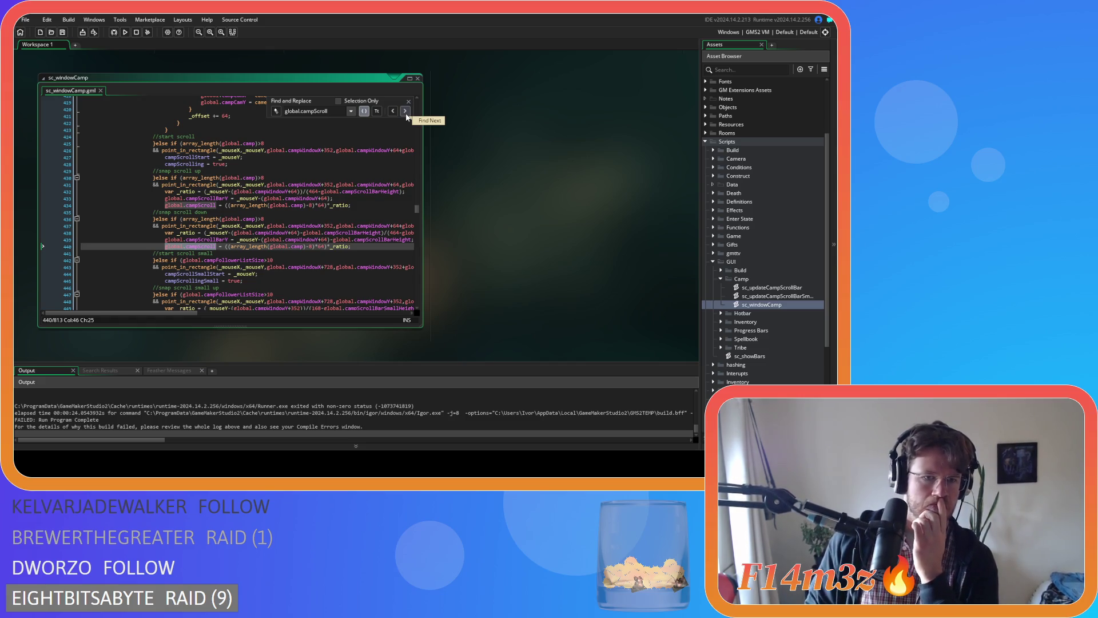
{"action": "left_click", "coordinate": [405, 112]}
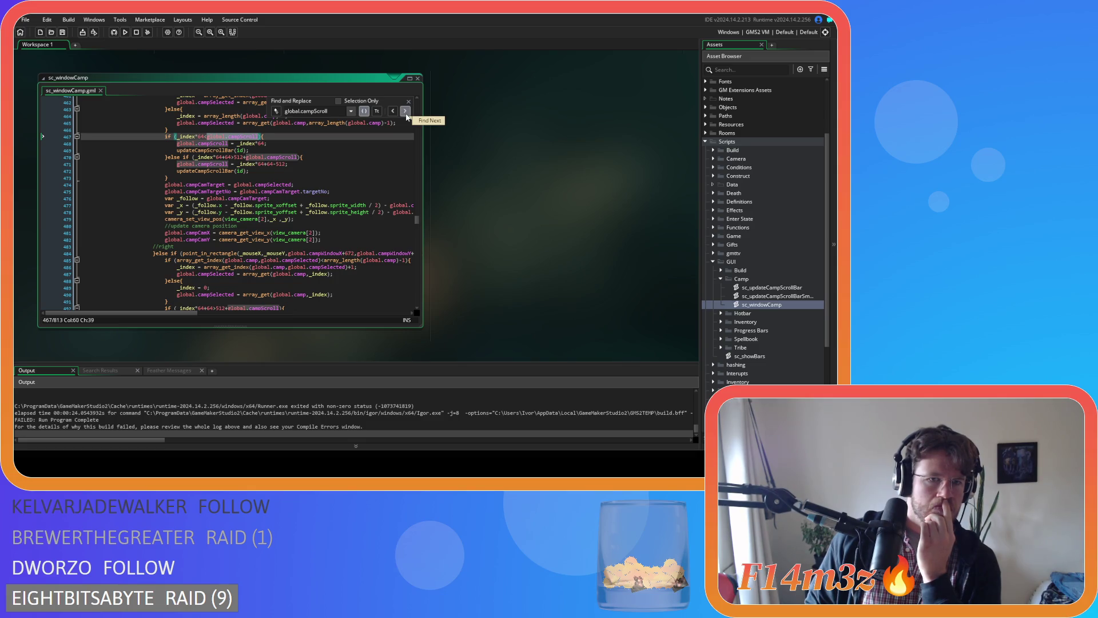
{"action": "left_click", "coordinate": [406, 113]}
{"action": "scroll", "coordinate": [370, 190], "scroll_direction": "down", "scroll_amount": 5}
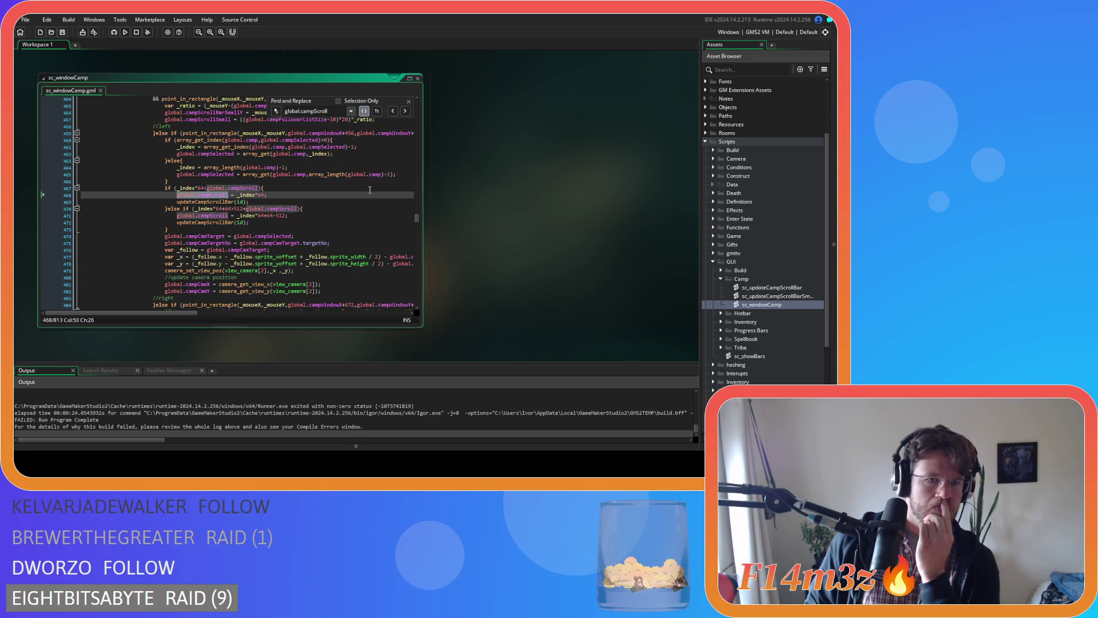
{"action": "left_click", "coordinate": [406, 111]}
{"action": "left_click", "coordinate": [407, 111]}
{"action": "left_click", "coordinate": [407, 111]}
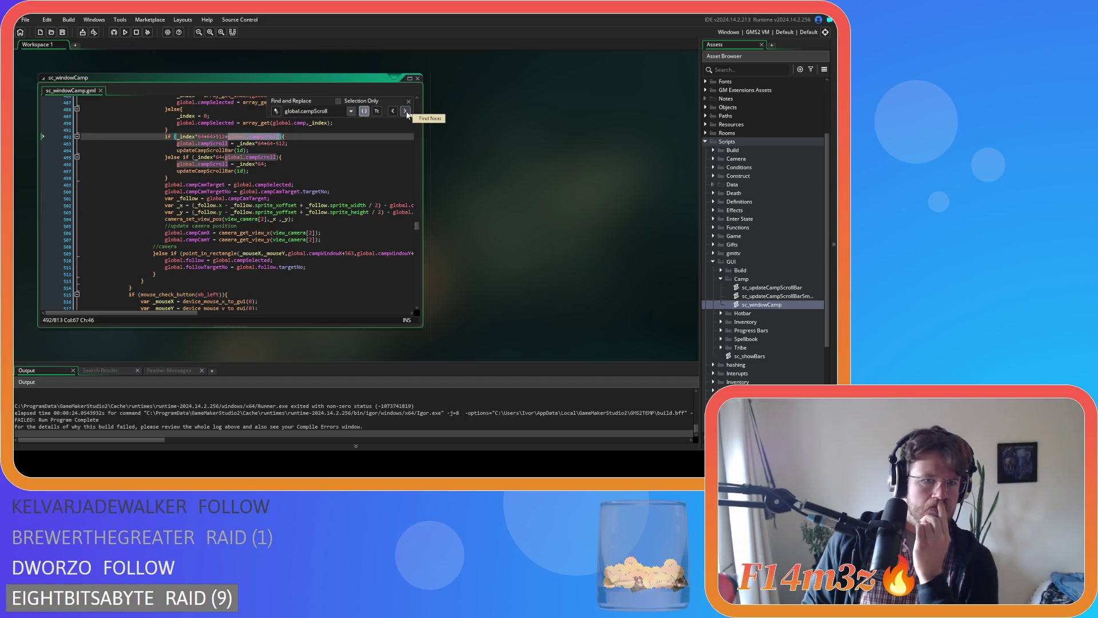
{"action": "left_click", "coordinate": [406, 111]}
{"action": "left_click", "coordinate": [406, 111]}
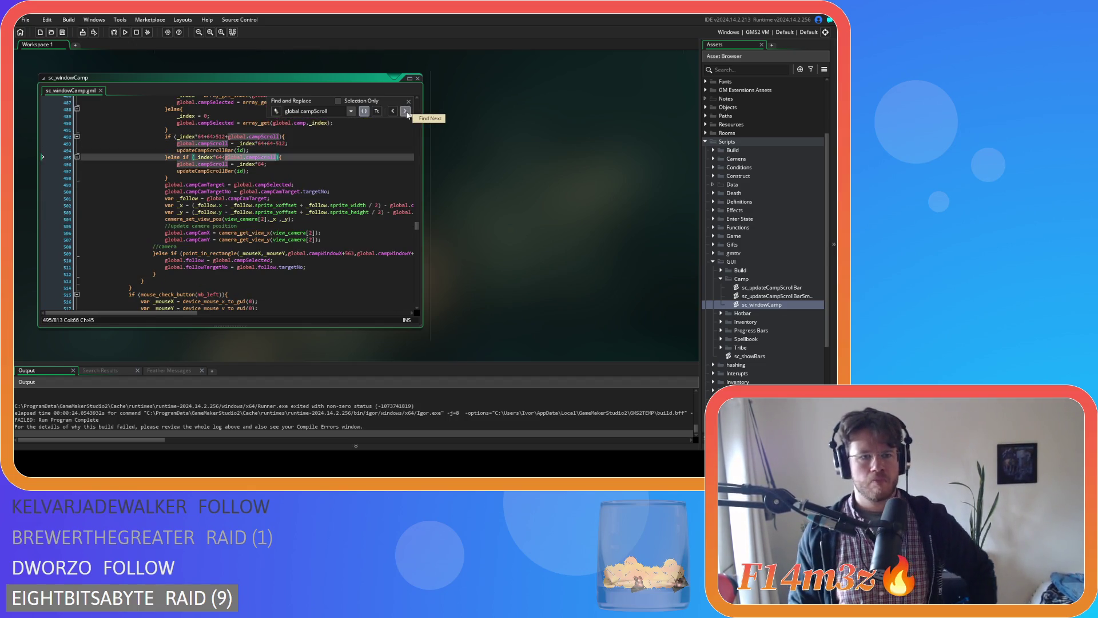
{"action": "left_click", "coordinate": [406, 110]}
{"action": "left_click", "coordinate": [406, 111]}
{"action": "scroll", "coordinate": [392, 172], "scroll_direction": "up", "scroll_amount": 3}
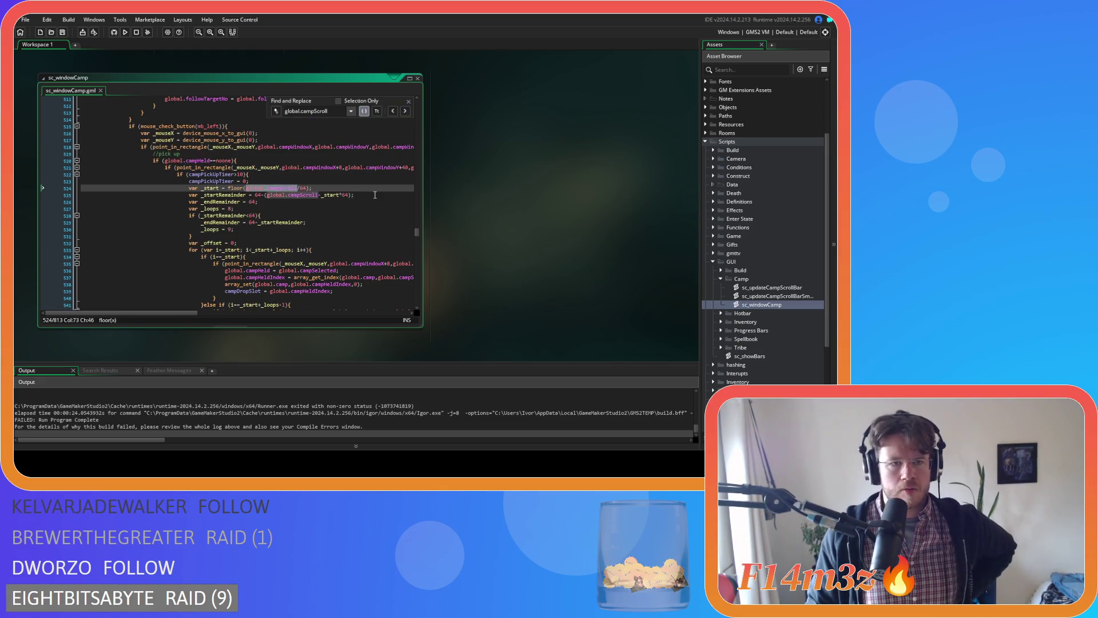
{"action": "left_click", "coordinate": [406, 111]}
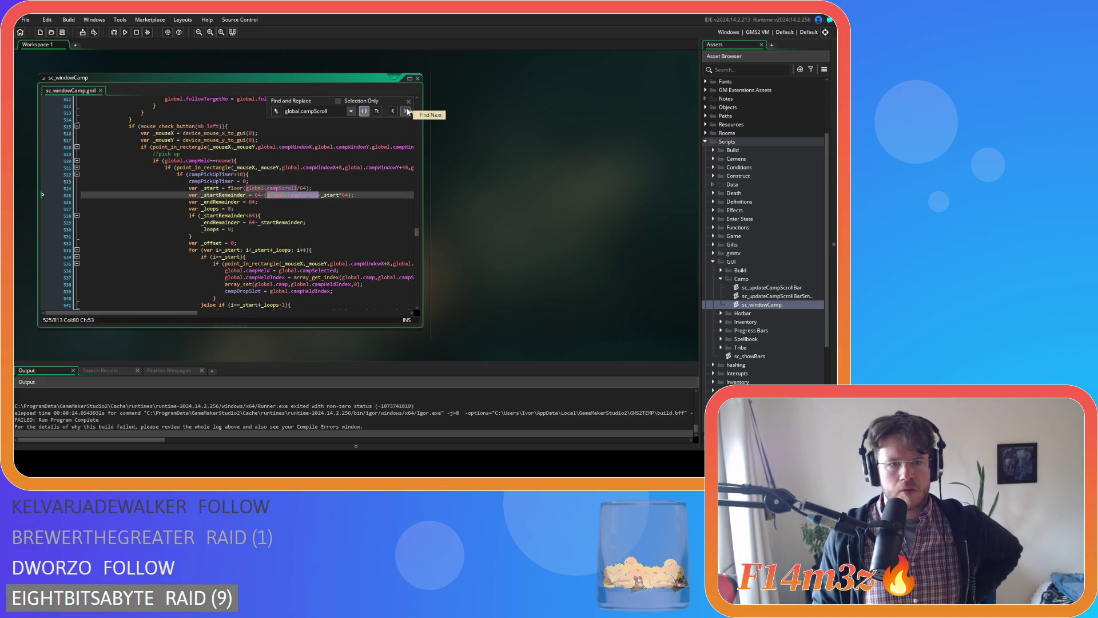
Scroll through the remaining scroll code to line 637, where global.campScroll is lowered by 64
{"action": "left_click", "coordinate": [406, 111]}
{"action": "scroll", "coordinate": [389, 178], "scroll_direction": "up", "scroll_amount": 3}
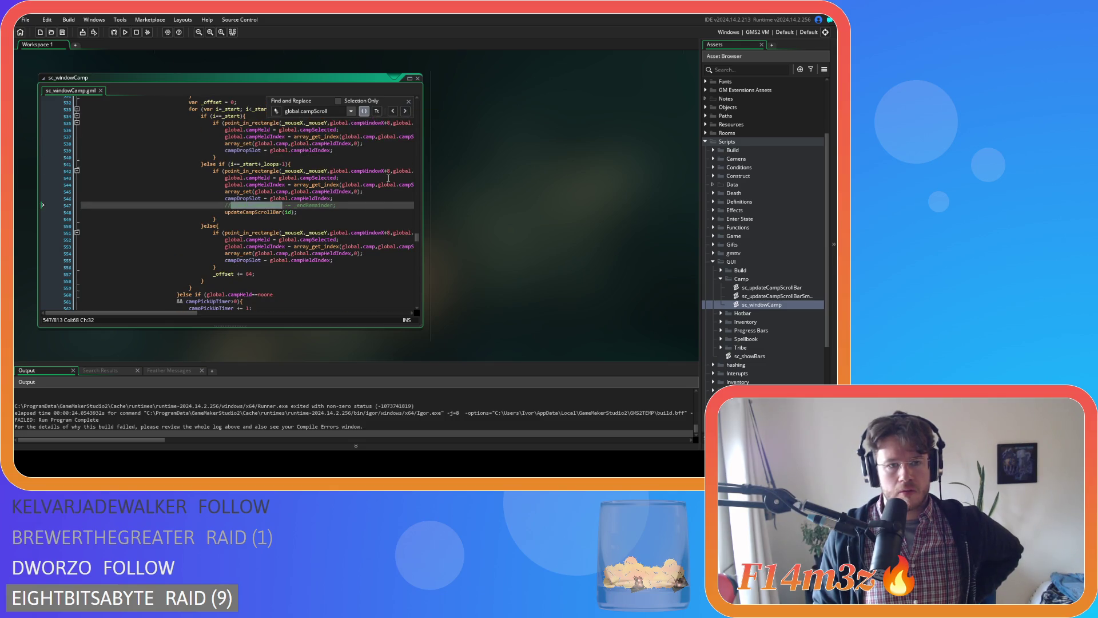
{"action": "scroll", "coordinate": [388, 178], "scroll_direction": "up", "scroll_amount": 2}
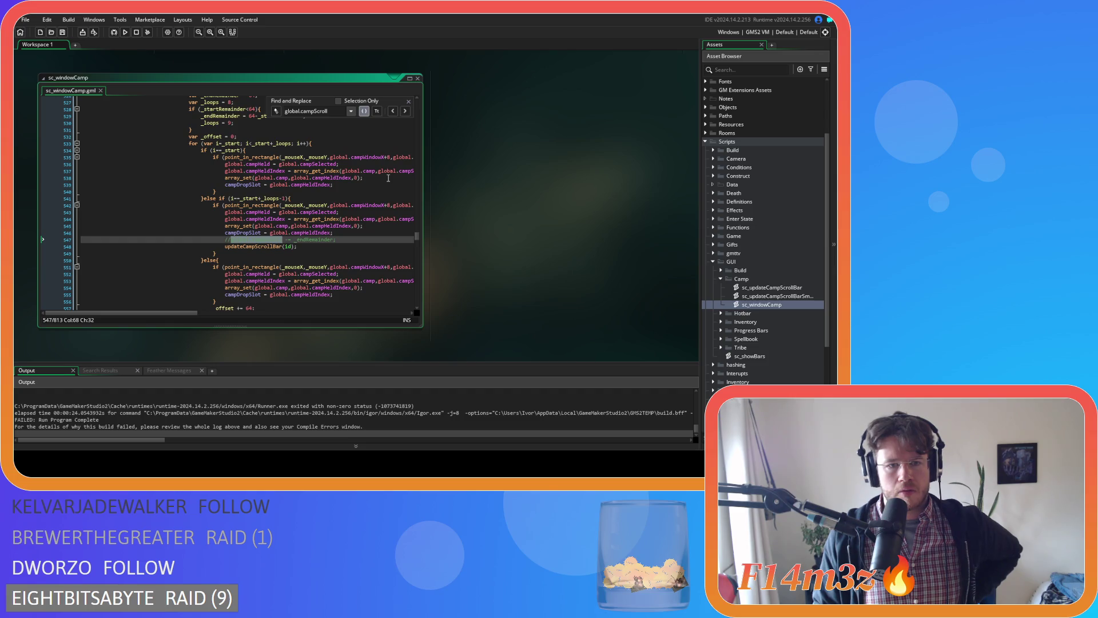
{"action": "scroll", "coordinate": [388, 178], "scroll_direction": "up", "scroll_amount": 3}
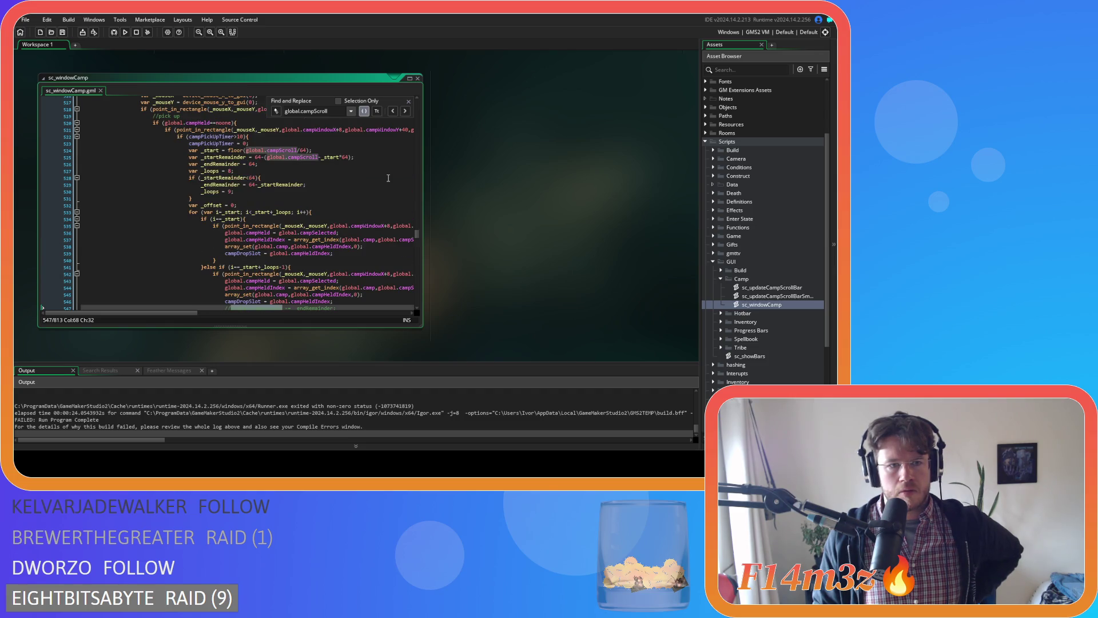
{"action": "scroll", "coordinate": [389, 178], "scroll_direction": "up", "scroll_amount": 2}
{"action": "scroll", "coordinate": [388, 178], "scroll_direction": "down", "scroll_amount": 10}
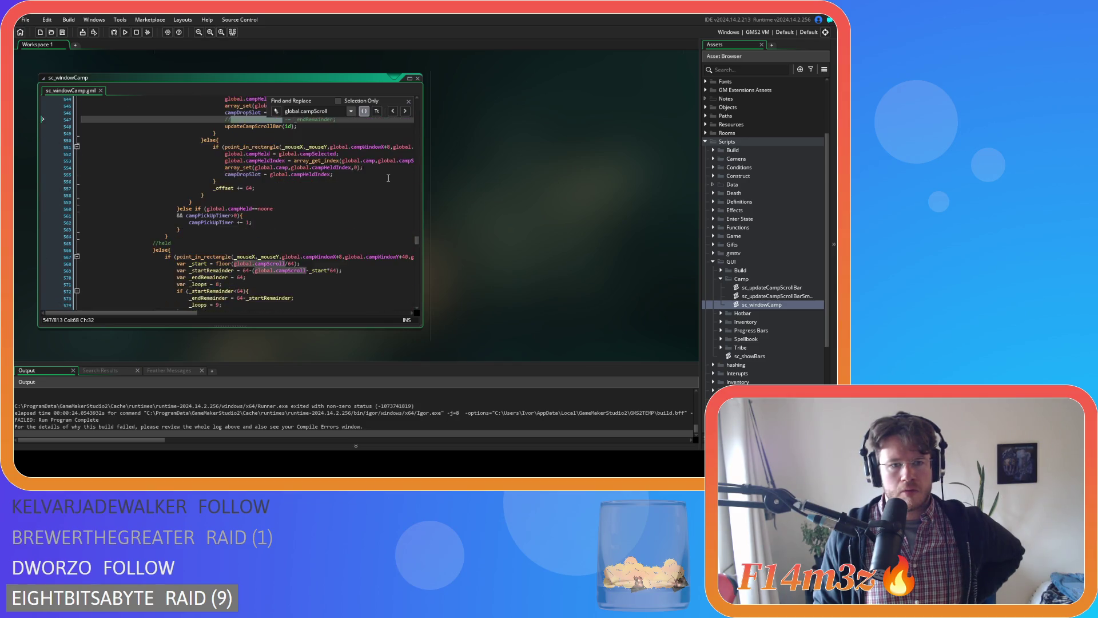
{"action": "scroll", "coordinate": [388, 178], "scroll_direction": "down", "scroll_amount": 15}
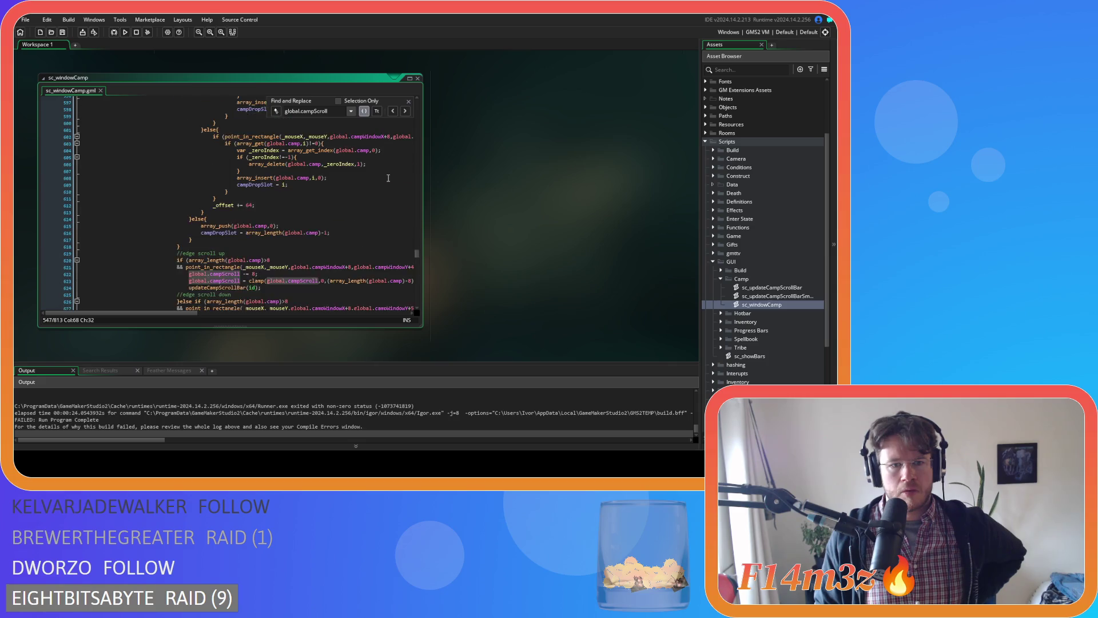
{"action": "scroll", "coordinate": [389, 178], "scroll_direction": "down", "scroll_amount": 2}
{"action": "scroll", "coordinate": [389, 178], "scroll_direction": "down", "scroll_amount": 2}
{"action": "scroll", "coordinate": [389, 178], "scroll_direction": "down", "scroll_amount": 2}
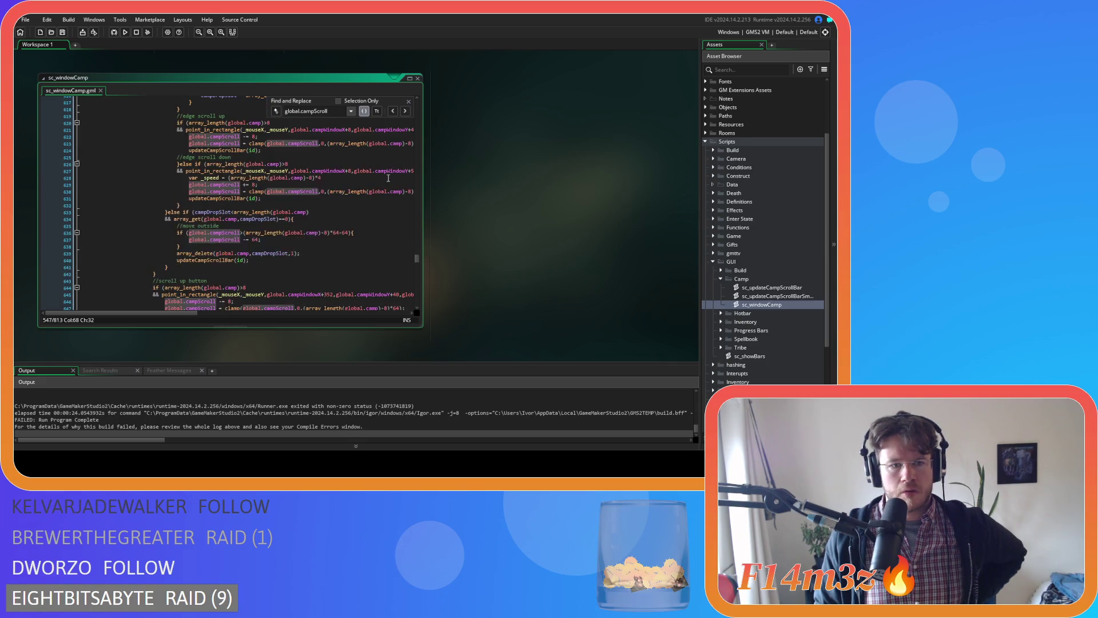
{"action": "scroll", "coordinate": [389, 178], "scroll_direction": "up", "scroll_amount": 2}
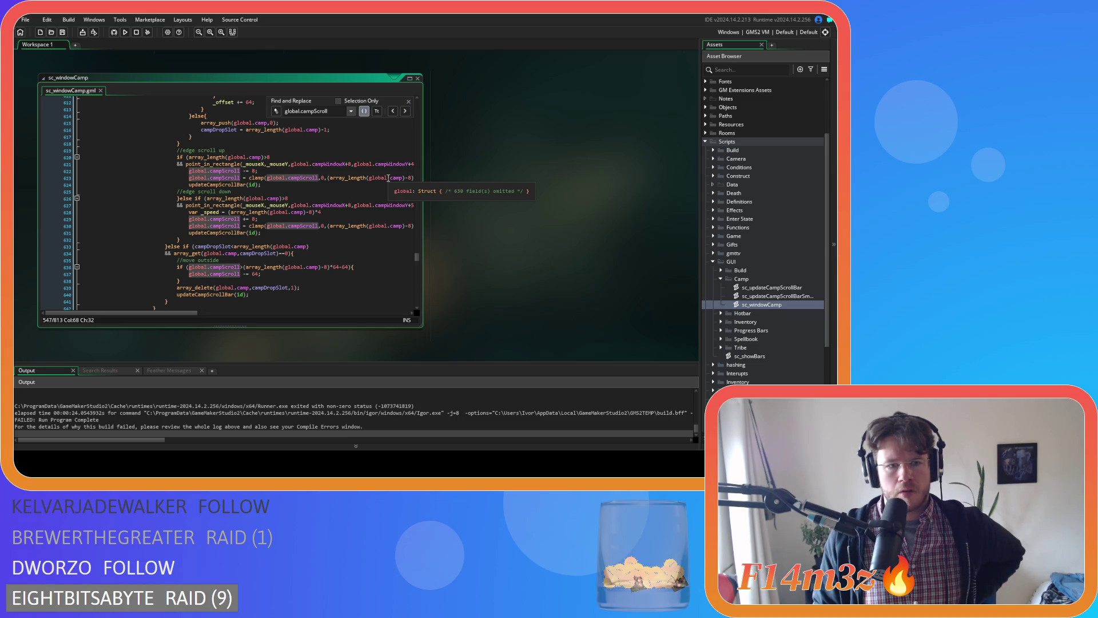
{"action": "scroll", "coordinate": [388, 178], "scroll_direction": "down", "scroll_amount": 3}
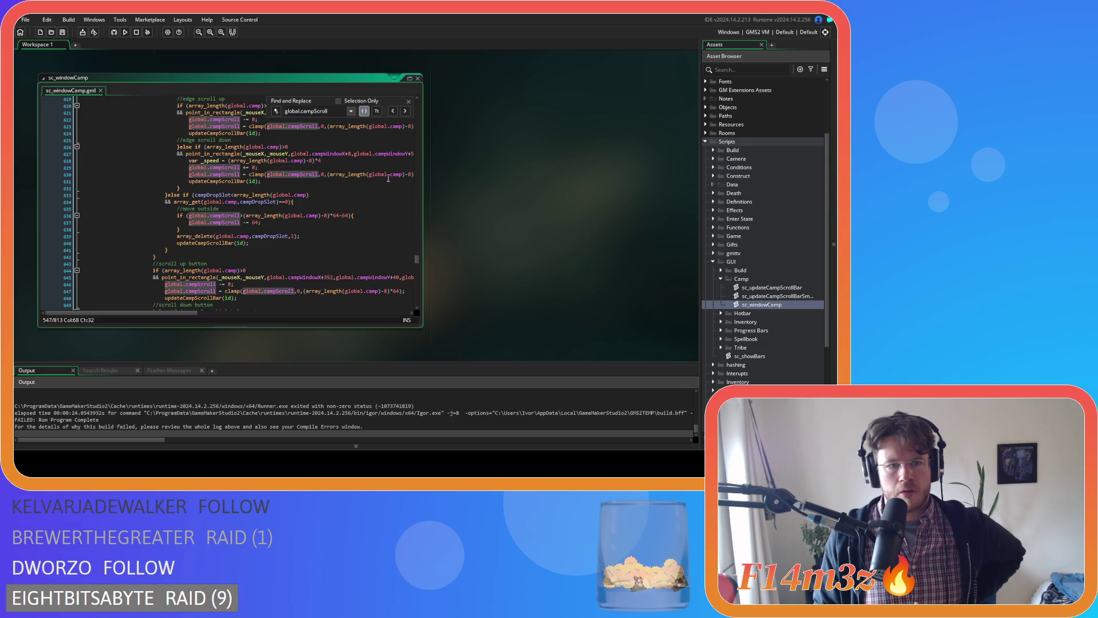
{"action": "left_click", "coordinate": [282, 222]}
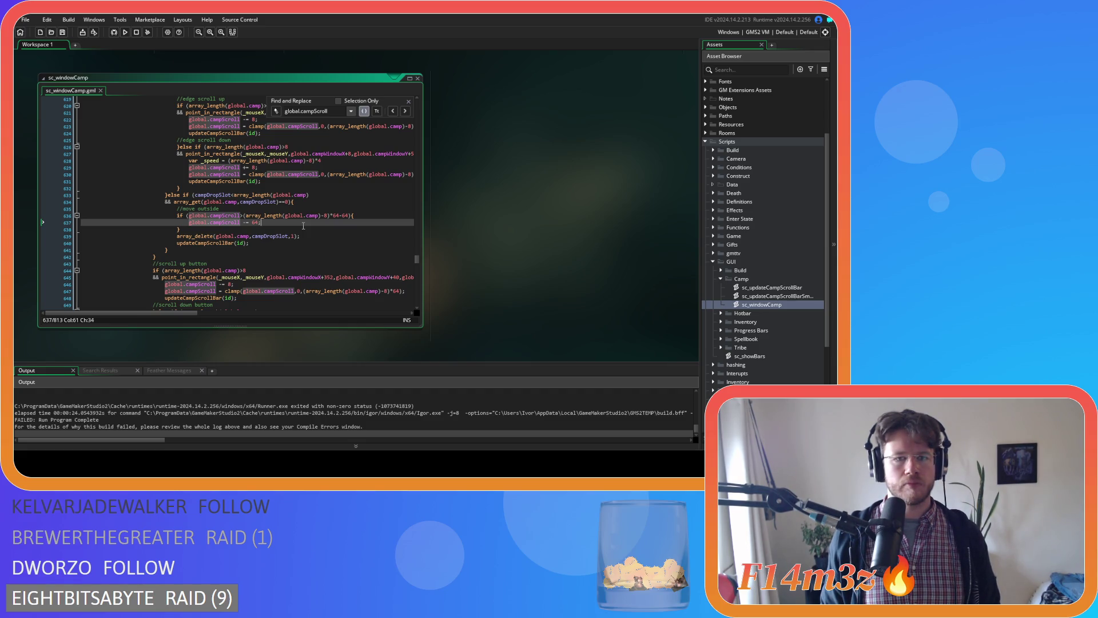
Guard the line 636 move-outside check with array_length(global.camp)>0 &&, save, and close search
{"action": "left_click", "coordinate": [250, 216]}
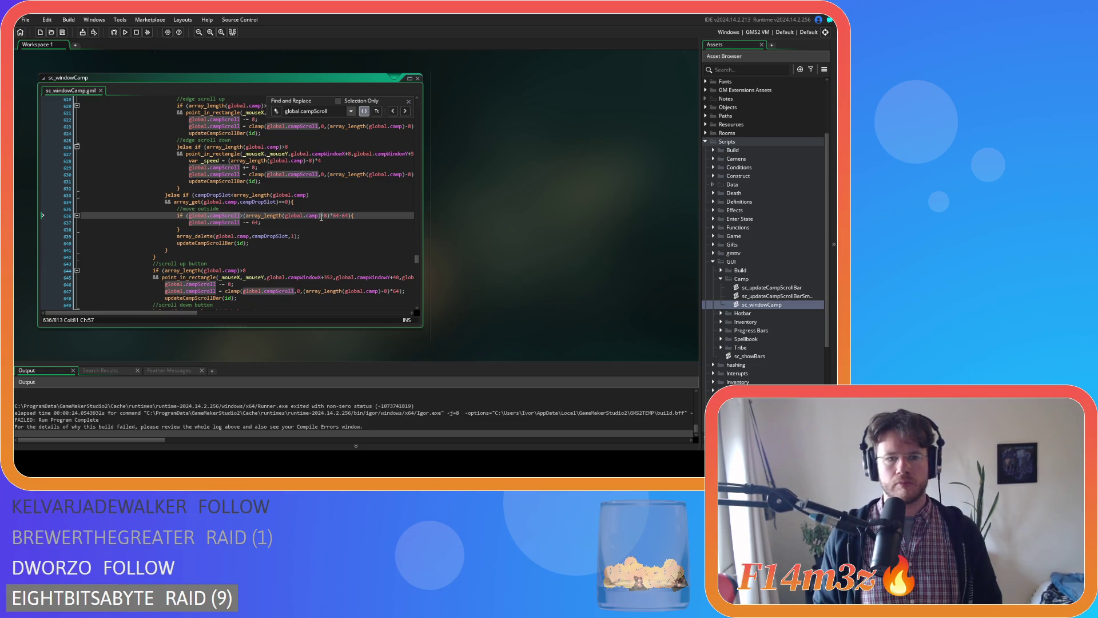
{"action": "key", "text": "Left"}
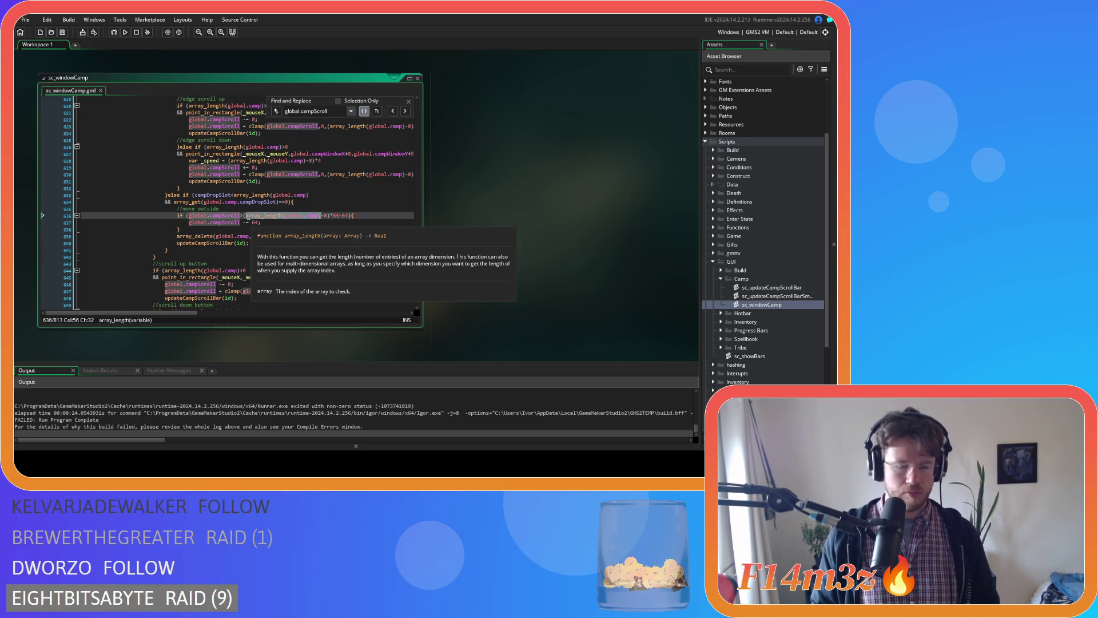
{"action": "left_click", "coordinate": [218, 213]}
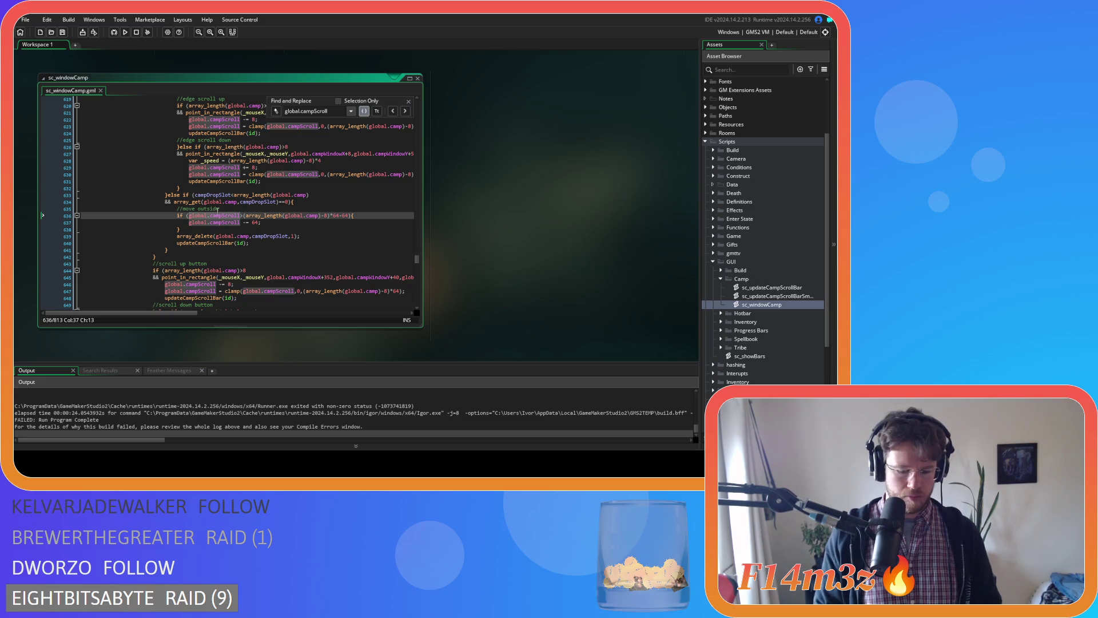
{"action": "key", "text": "Return"}
{"action": "type", "text": "&&"}
{"action": "key", "text": "Up"}
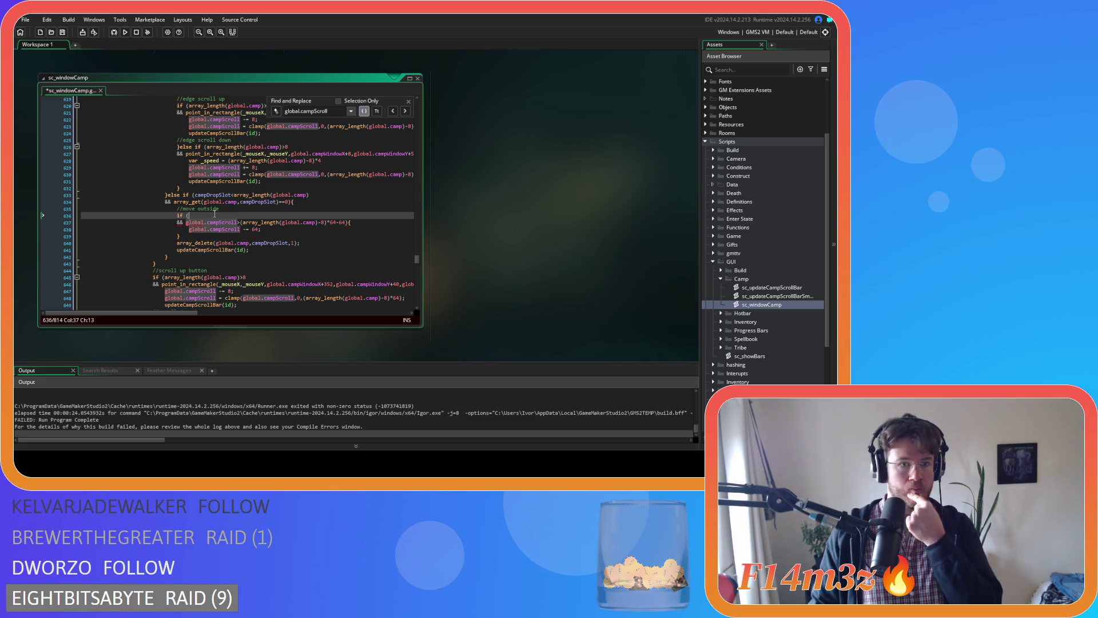
{"action": "type", "text": "array_length(global.camp)"}
{"action": "type", "text": ">"}
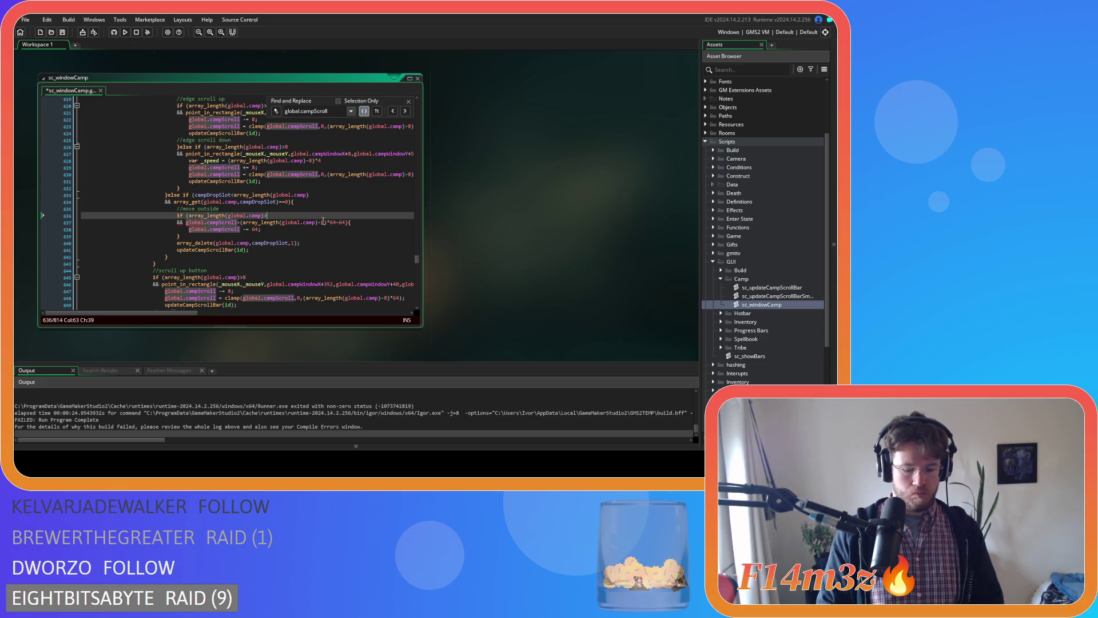
{"action": "key", "text": "ctrl+s"}
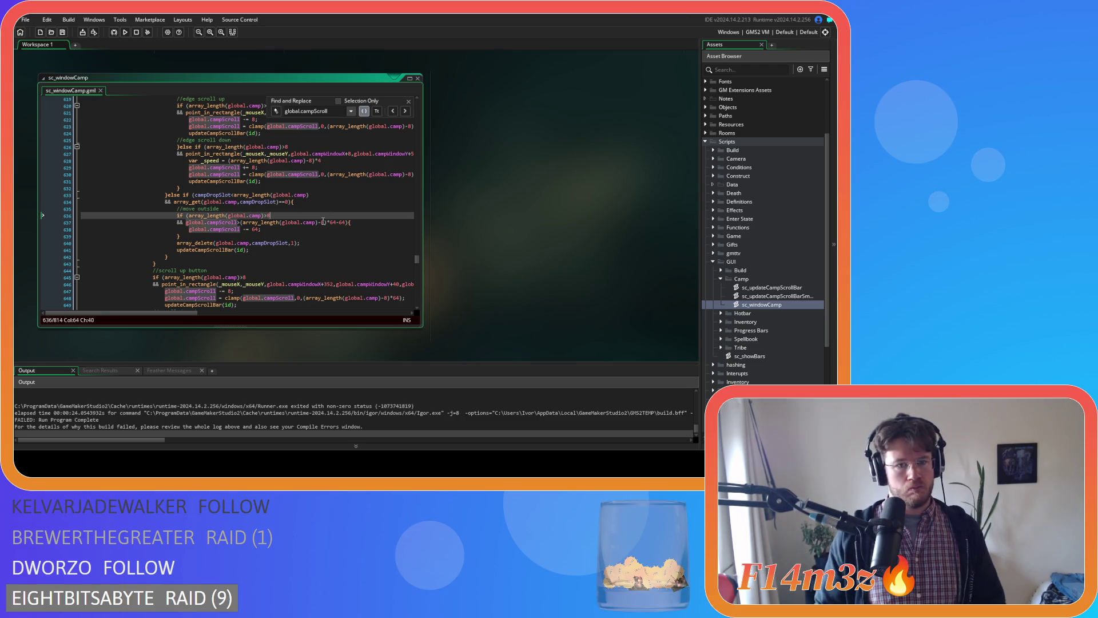
{"action": "left_click", "coordinate": [303, 231]}
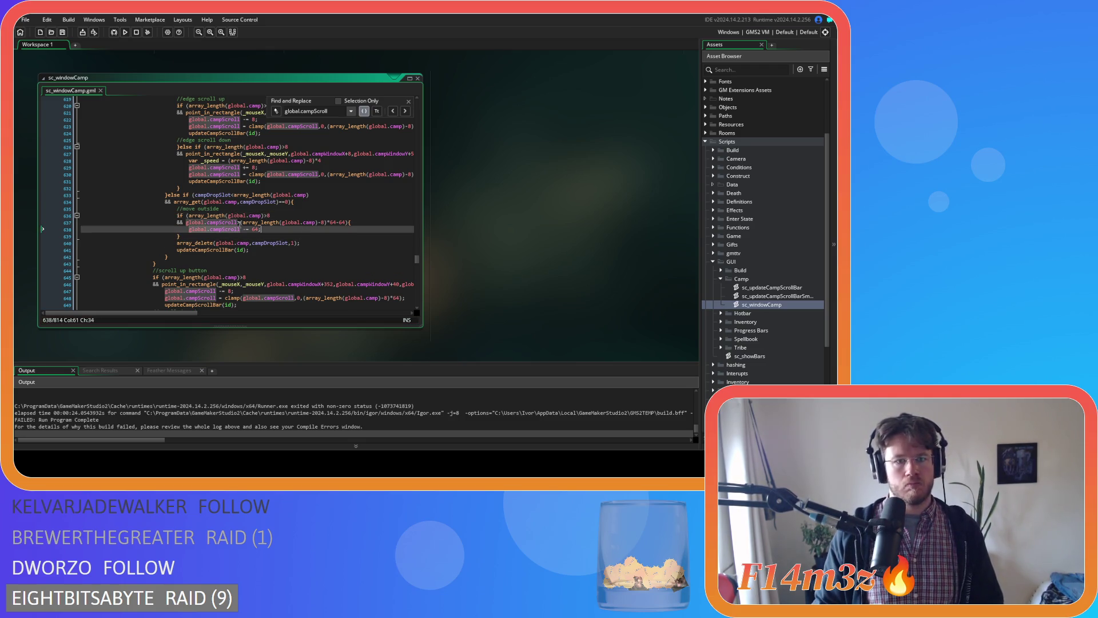
{"action": "left_click", "coordinate": [409, 101]}
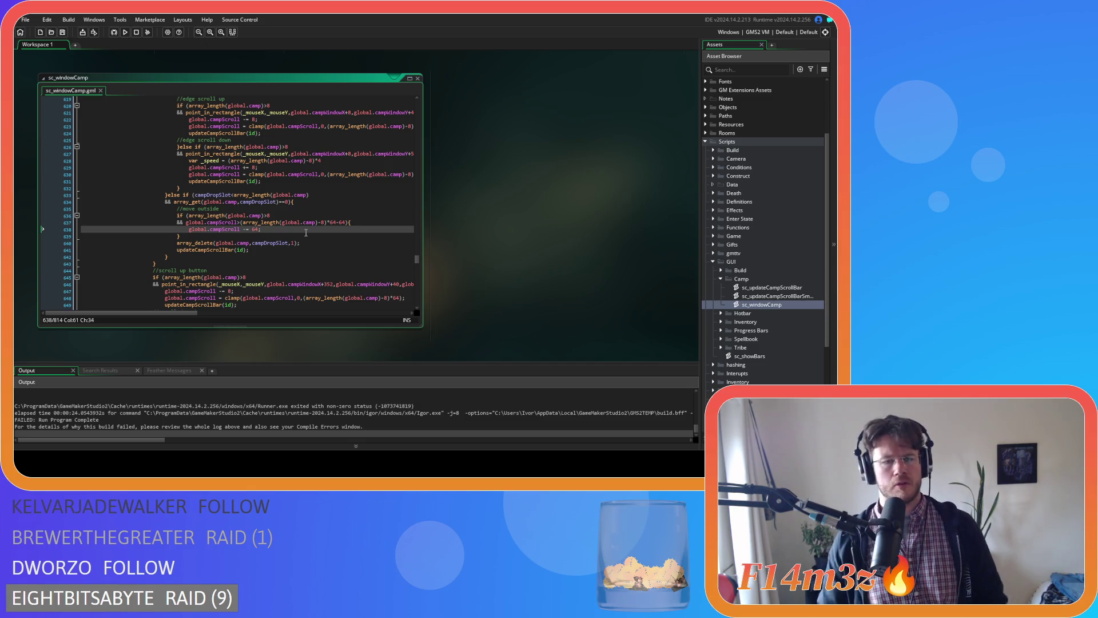
Build and run the game with F5 to test the guarded camp code
{"action": "key", "text": "F5"}
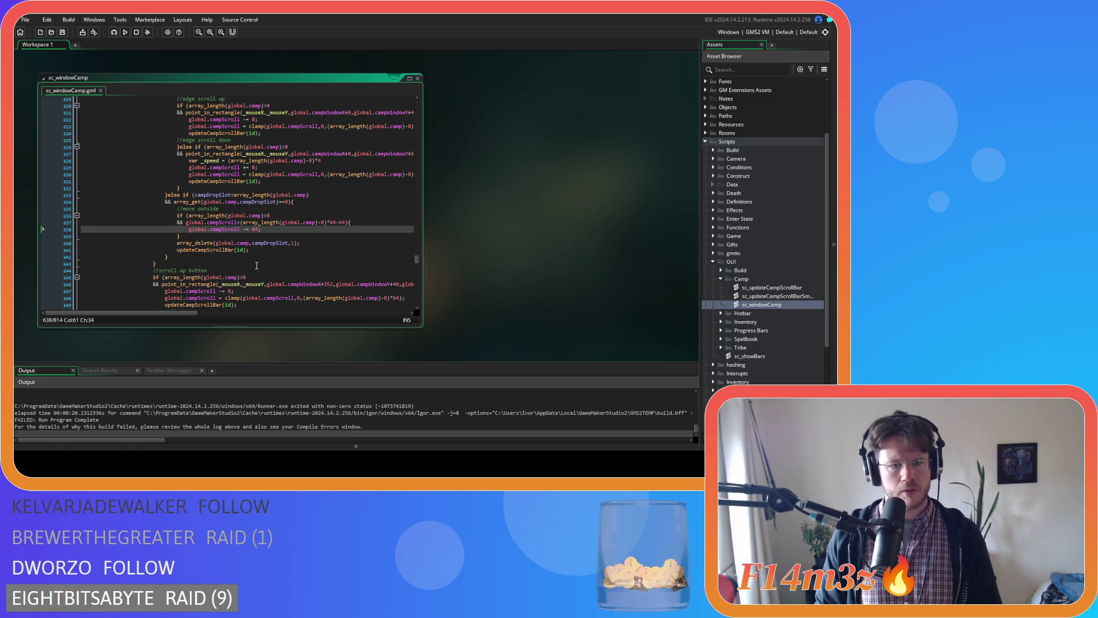
{"action": "scroll", "coordinate": [256, 265], "scroll_direction": "up", "scroll_amount": 4}
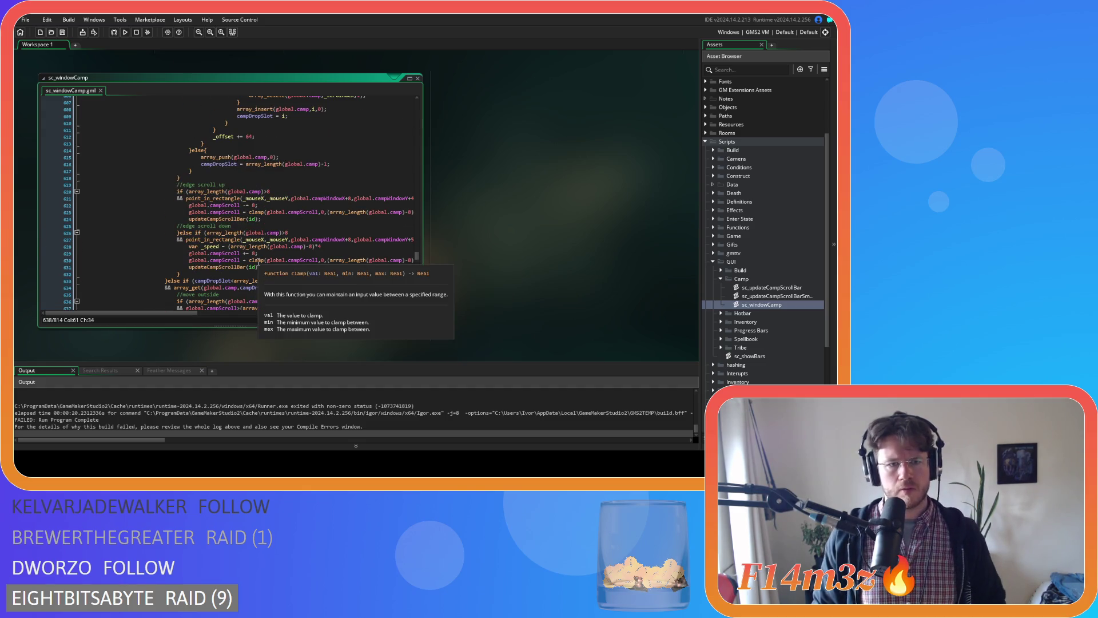
{"action": "scroll", "coordinate": [252, 266], "scroll_direction": "up", "scroll_amount": 1}
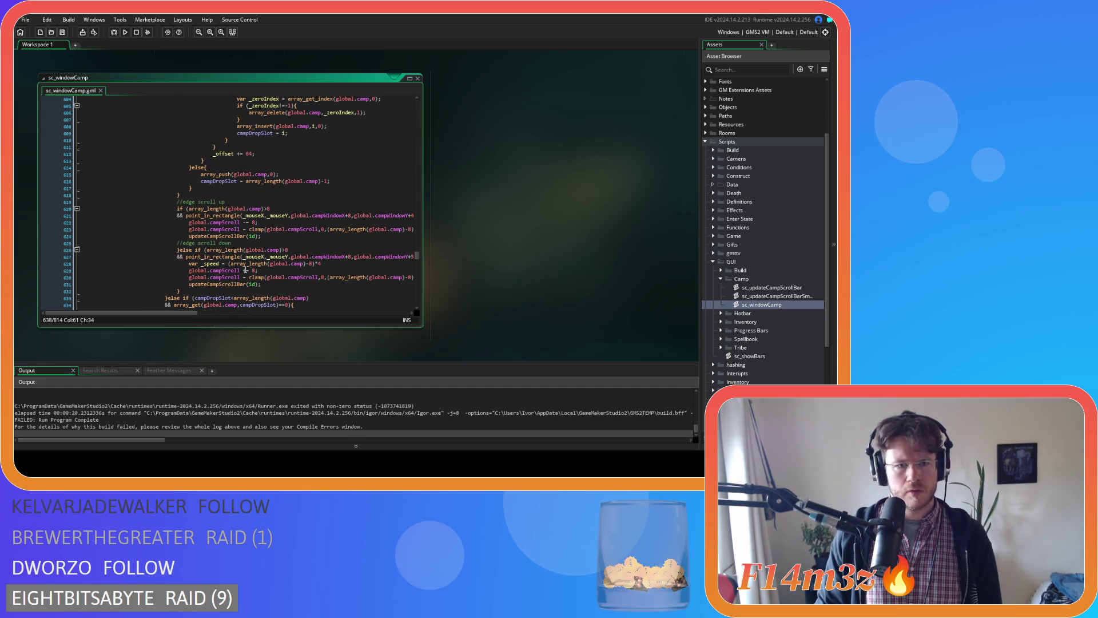
{"action": "scroll", "coordinate": [245, 271], "scroll_direction": "down", "scroll_amount": 3}
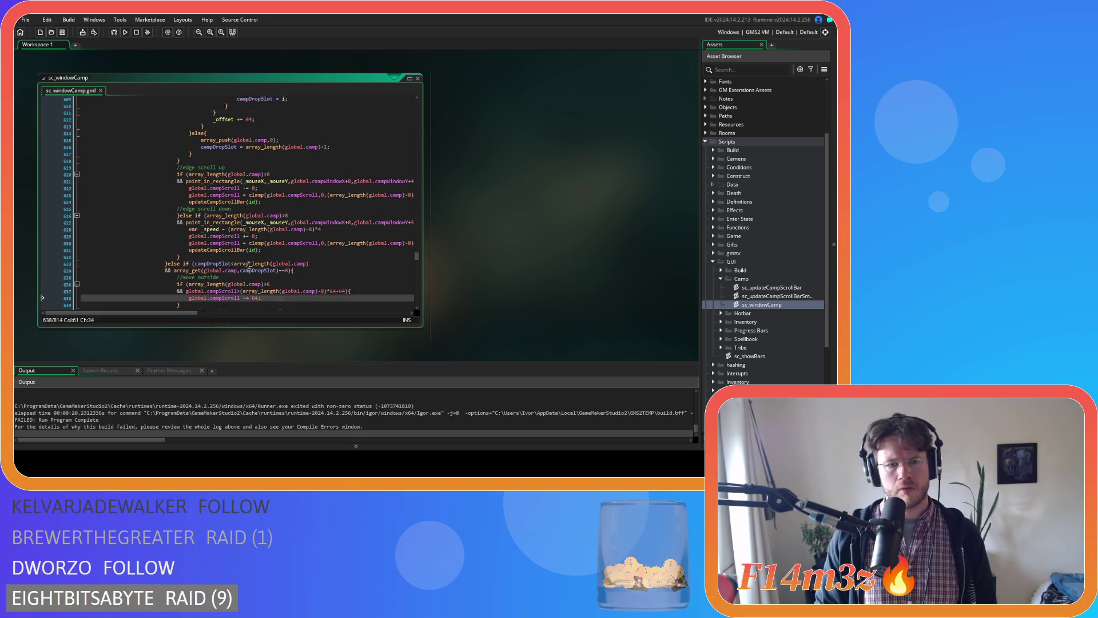
{"action": "scroll", "coordinate": [322, 257], "scroll_direction": "down", "scroll_amount": 2}
{"action": "scroll", "coordinate": [322, 257], "scroll_direction": "up", "scroll_amount": 8}
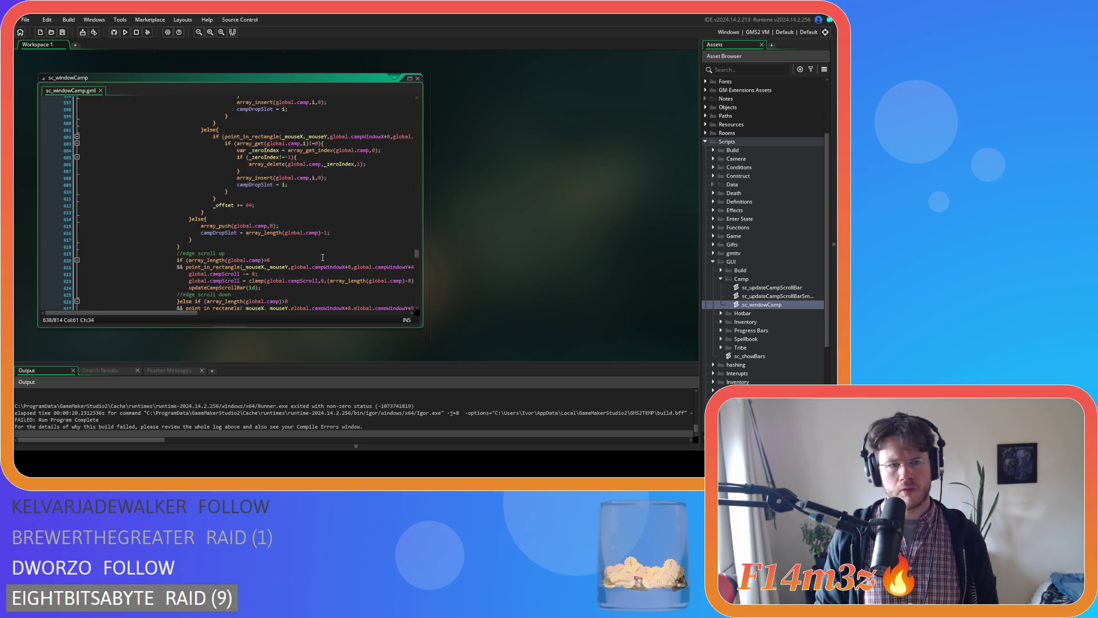
{"action": "scroll", "coordinate": [322, 258], "scroll_direction": "up", "scroll_amount": 13}
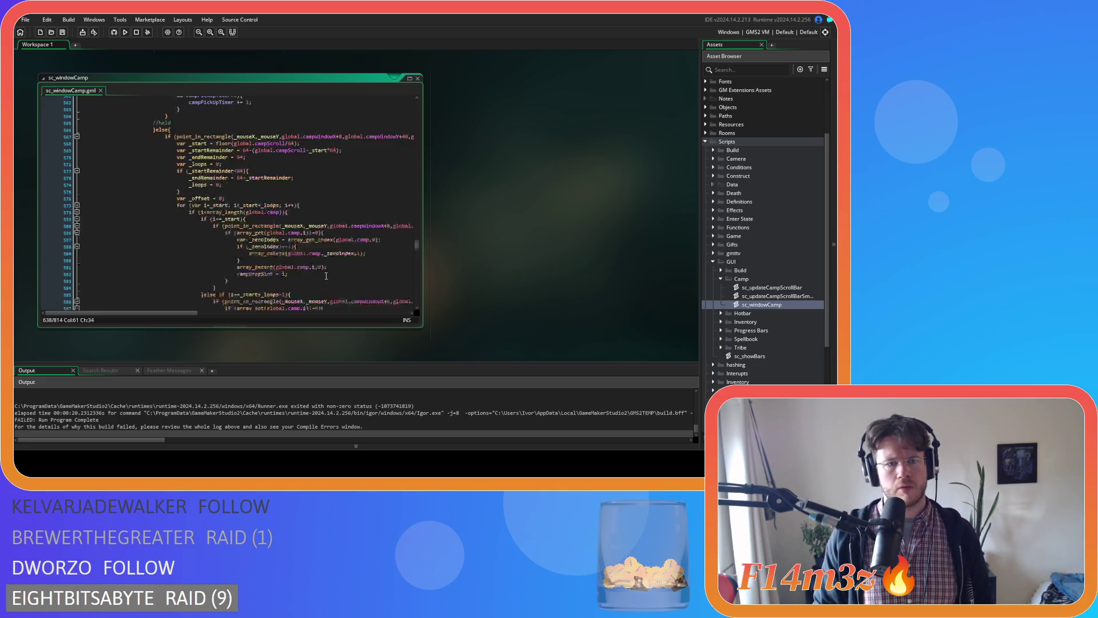
{"action": "scroll", "coordinate": [326, 277], "scroll_direction": "down", "scroll_amount": 4}
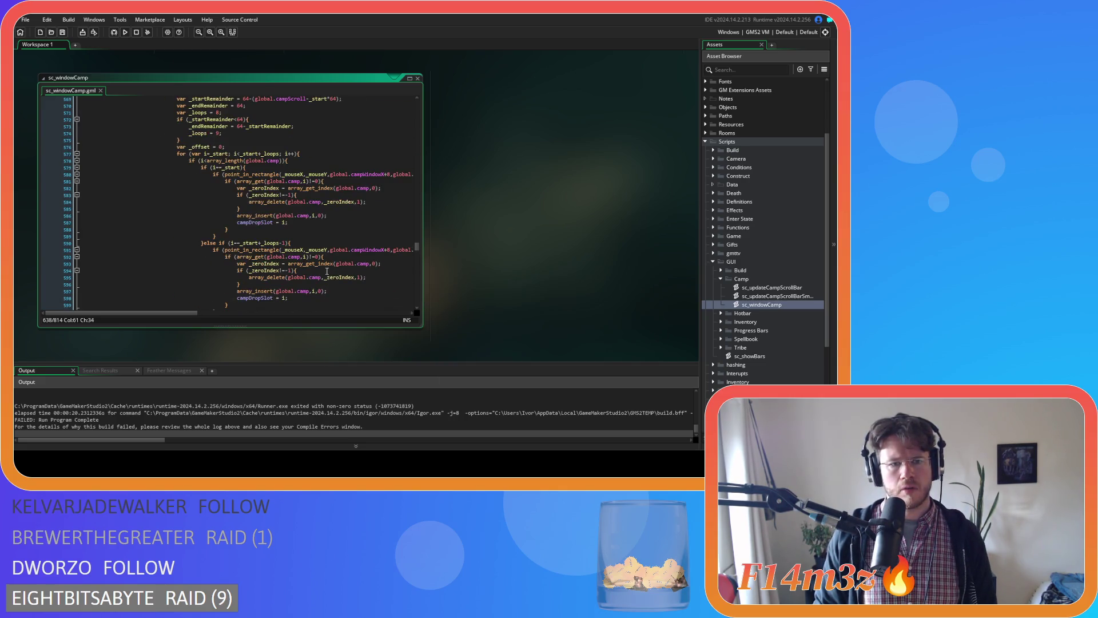
{"action": "scroll", "coordinate": [327, 271], "scroll_direction": "down", "scroll_amount": 7}
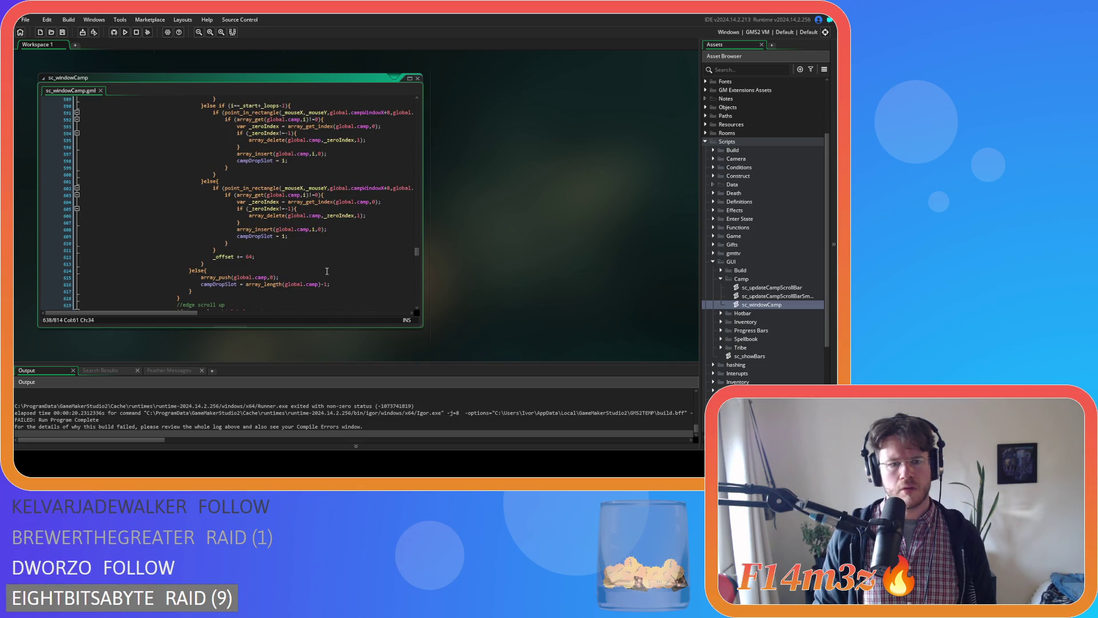
{"action": "scroll", "coordinate": [326, 271], "scroll_direction": "up", "scroll_amount": 10}
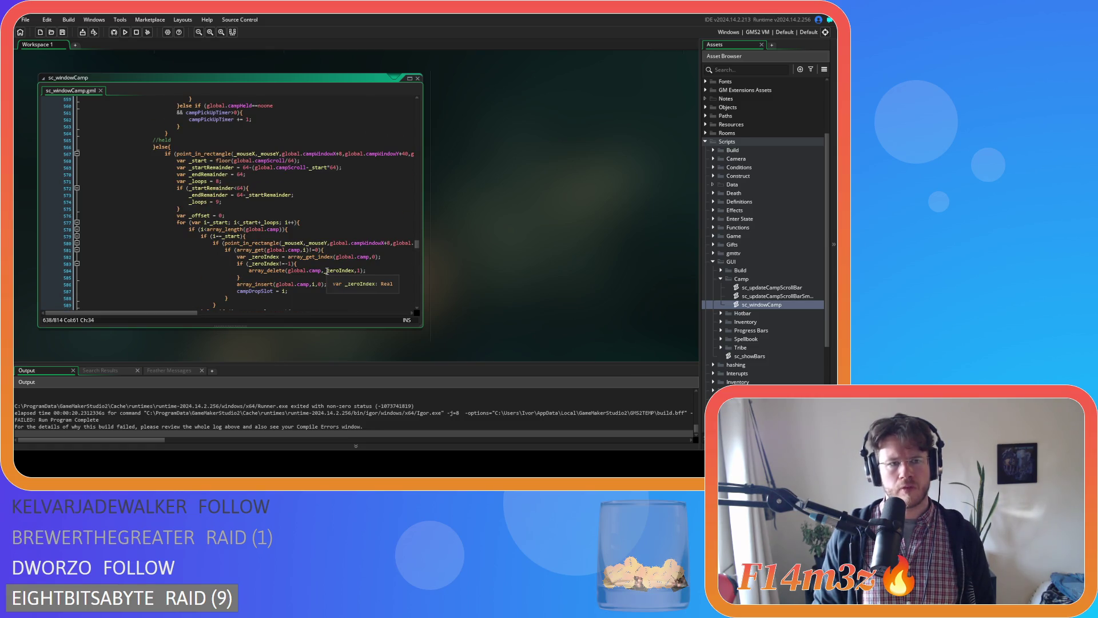
{"action": "scroll", "coordinate": [327, 271], "scroll_direction": "down", "scroll_amount": 18}
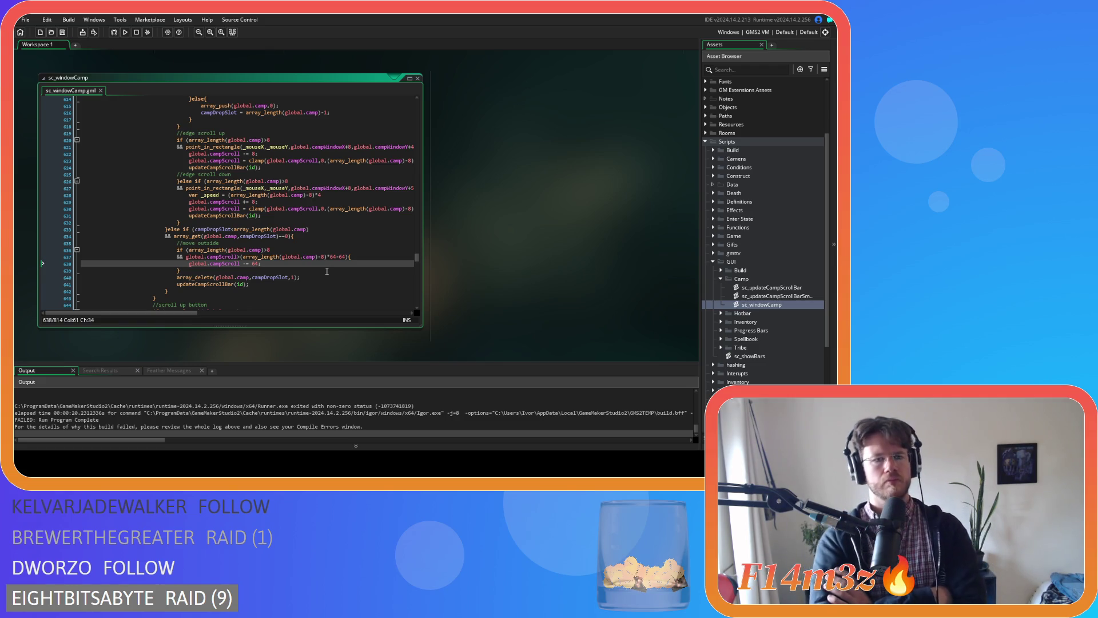
{"action": "scroll", "coordinate": [327, 271], "scroll_direction": "up", "scroll_amount": 15}
{"action": "scroll", "coordinate": [327, 271], "scroll_direction": "down", "scroll_amount": 4}
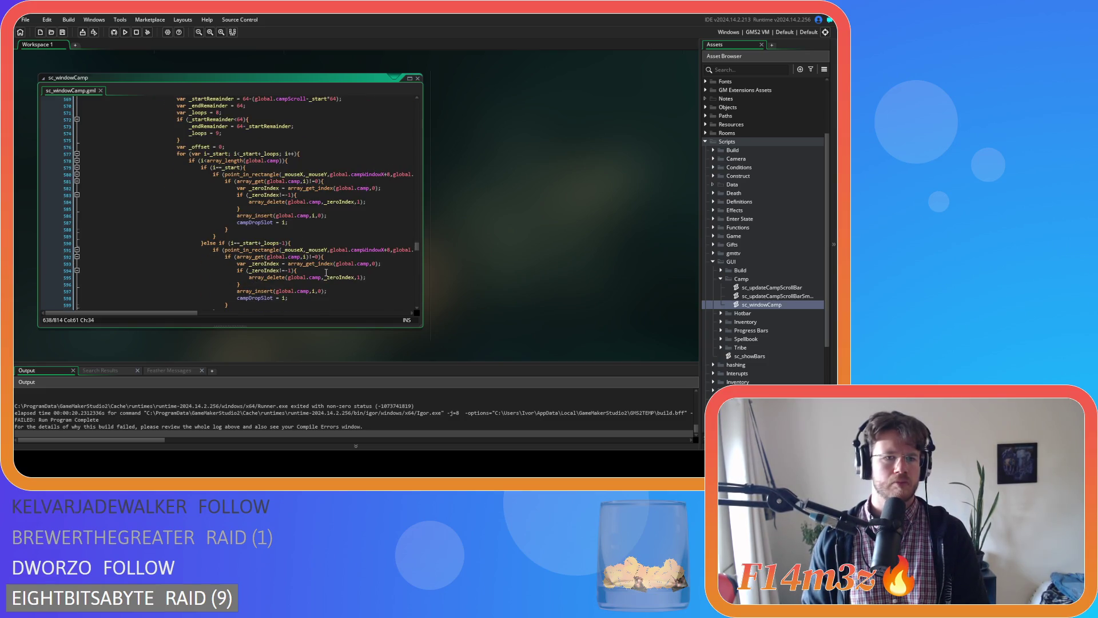
{"action": "scroll", "coordinate": [326, 272], "scroll_direction": "up", "scroll_amount": 2}
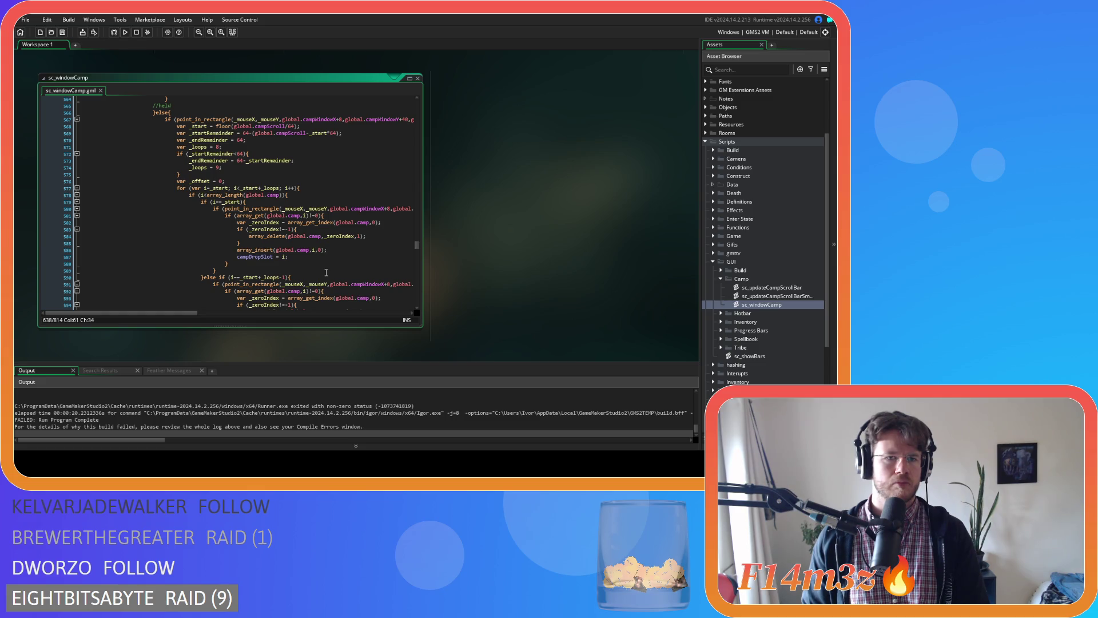
{"action": "scroll", "coordinate": [326, 273], "scroll_direction": "down", "scroll_amount": 13}
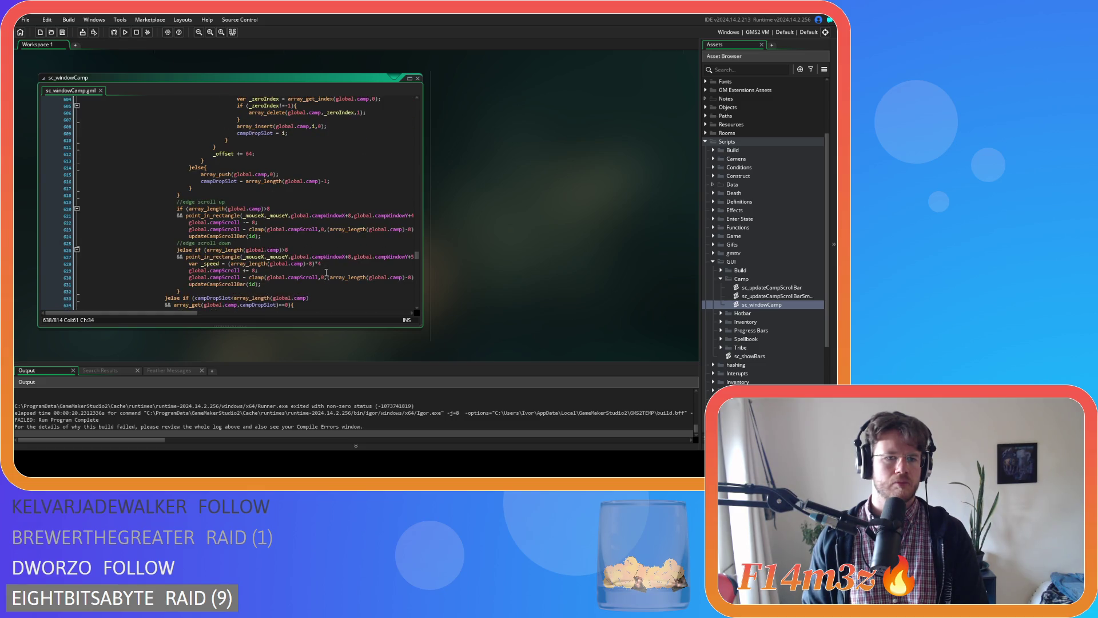
{"action": "scroll", "coordinate": [326, 272], "scroll_direction": "down", "scroll_amount": 3}
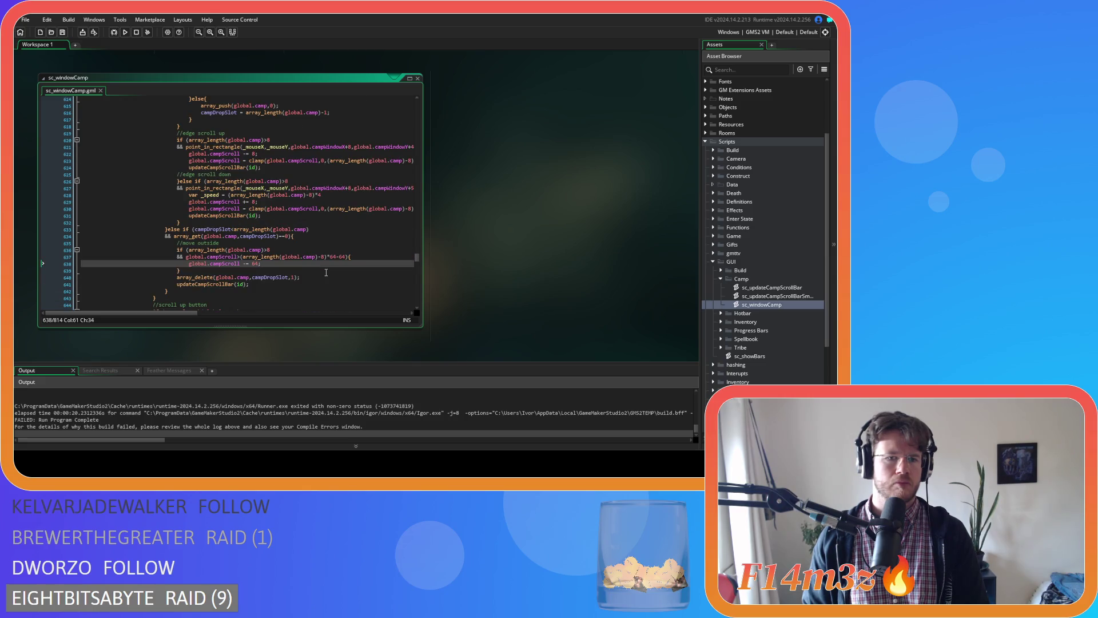
{"action": "scroll", "coordinate": [326, 272], "scroll_direction": "up", "scroll_amount": 19}
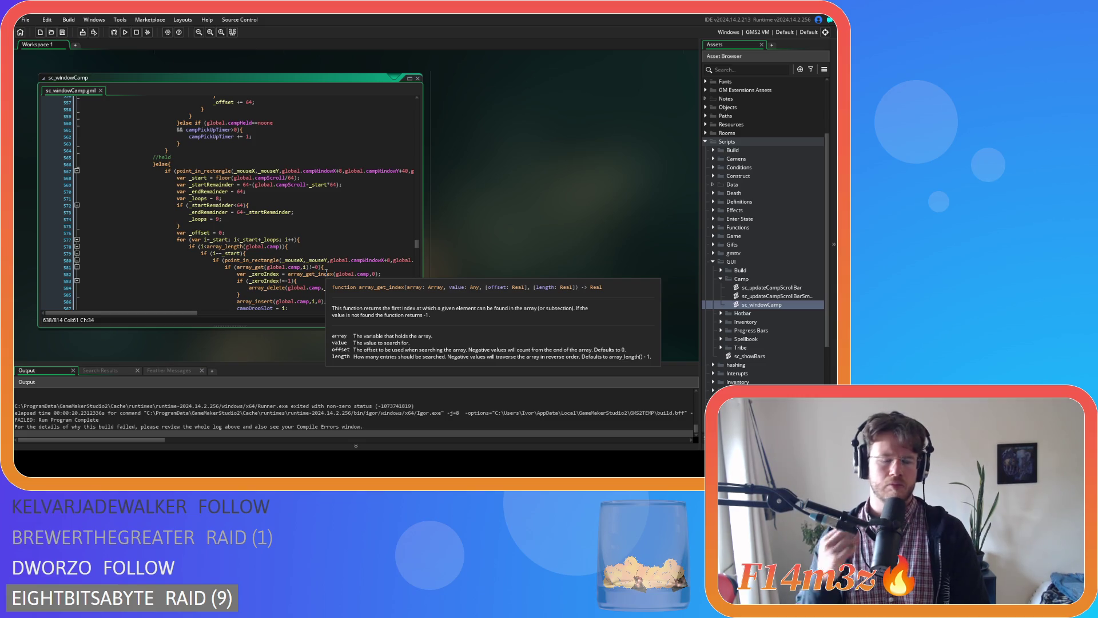
{"action": "key", "text": "F5"}
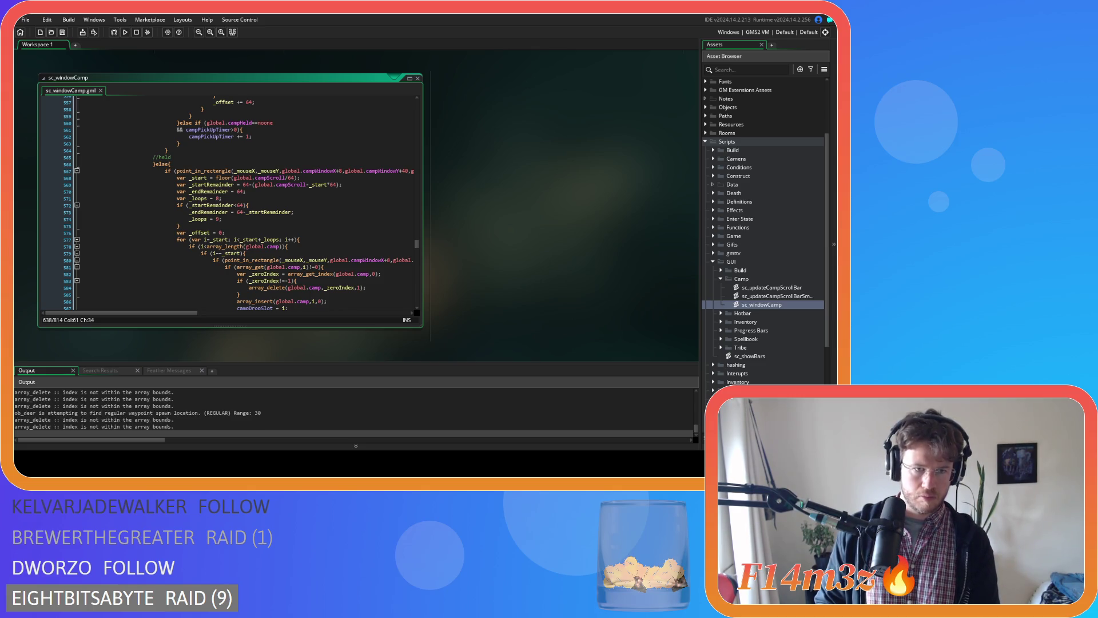
In the running game, drag the Tent up, down and out of the Camp list
{"action": "key", "text": "alt+Tab"}
{"action": "mouse_move", "coordinate": [209, 218]}
{"action": "left_mouse_down"}
{"action": "mouse_move", "coordinate": [121, 216]}
{"action": "mouse_move", "coordinate": [205, 216]}
{"action": "mouse_move", "coordinate": [195, 211]}
{"action": "left_mouse_up"}
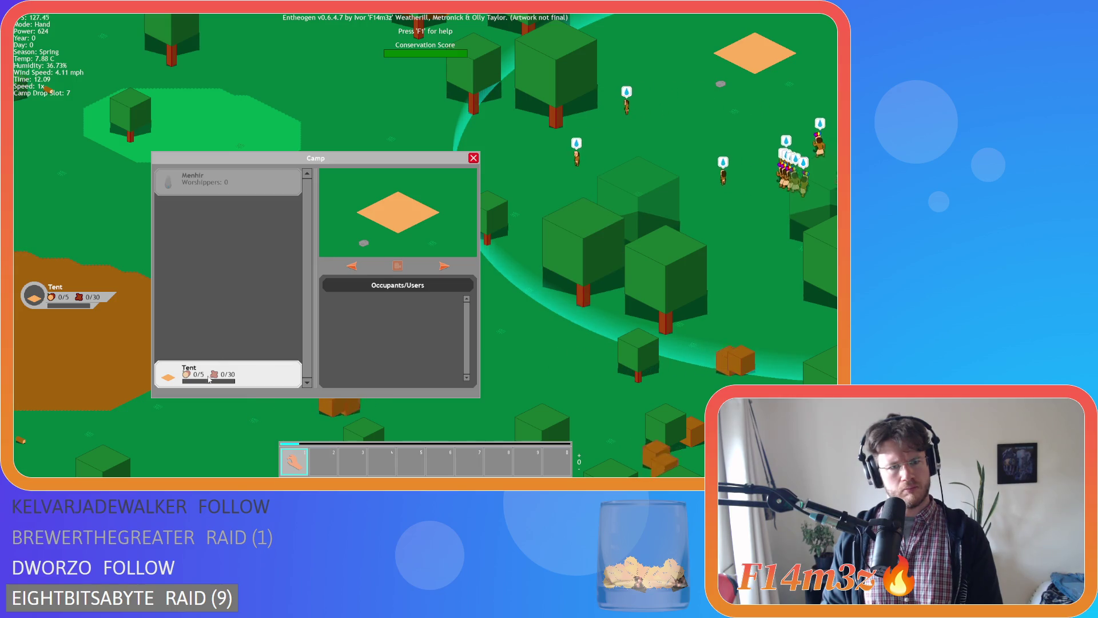
{"action": "mouse_move", "coordinate": [212, 379]}
{"action": "left_mouse_down"}
{"action": "mouse_move", "coordinate": [218, 189]}
{"action": "mouse_move", "coordinate": [218, 356]}
{"action": "left_mouse_up"}
{"action": "left_click_drag", "start_coordinate": [217, 248], "coordinate": [218, 377]}
{"action": "mouse_move", "coordinate": [217, 209]}
{"action": "left_mouse_down"}
{"action": "mouse_move", "coordinate": [88, 211]}
{"action": "mouse_move", "coordinate": [156, 215]}
{"action": "left_mouse_up"}
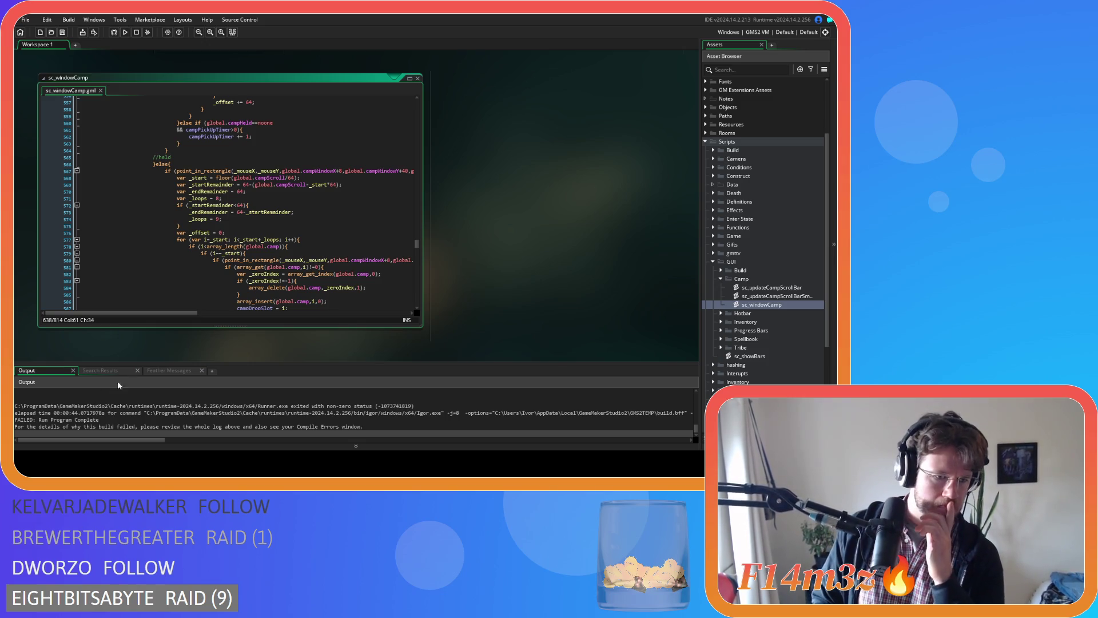
{"action": "scroll", "coordinate": [284, 281], "scroll_direction": "up", "scroll_amount": 10}
{"action": "scroll", "coordinate": [284, 281], "scroll_direction": "up", "scroll_amount": 2}
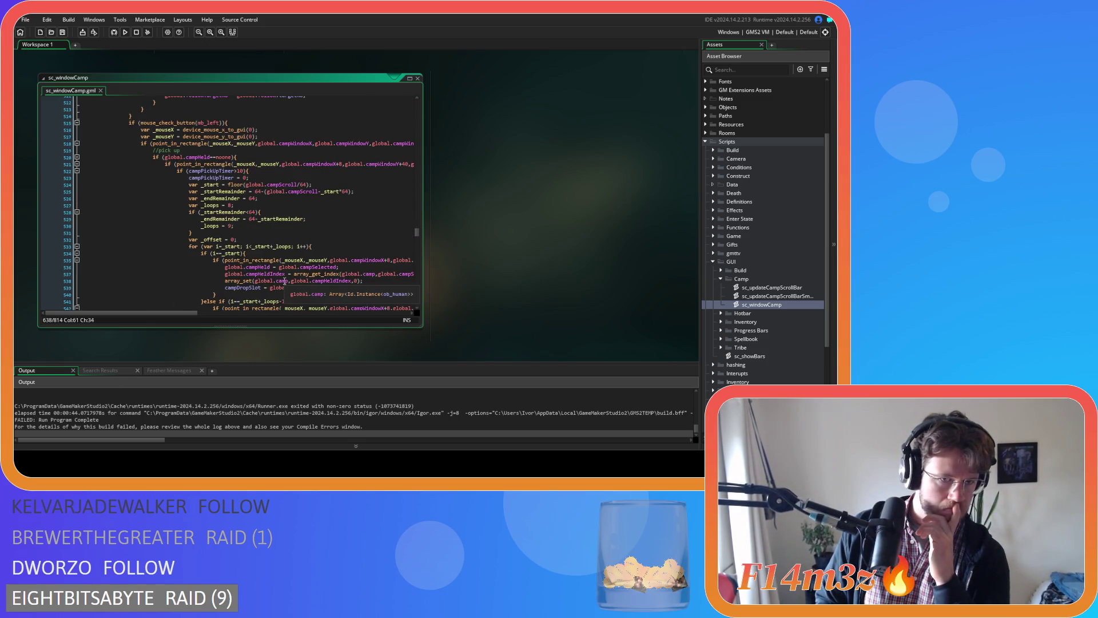
{"action": "scroll", "coordinate": [284, 281], "scroll_direction": "down", "scroll_amount": 3}
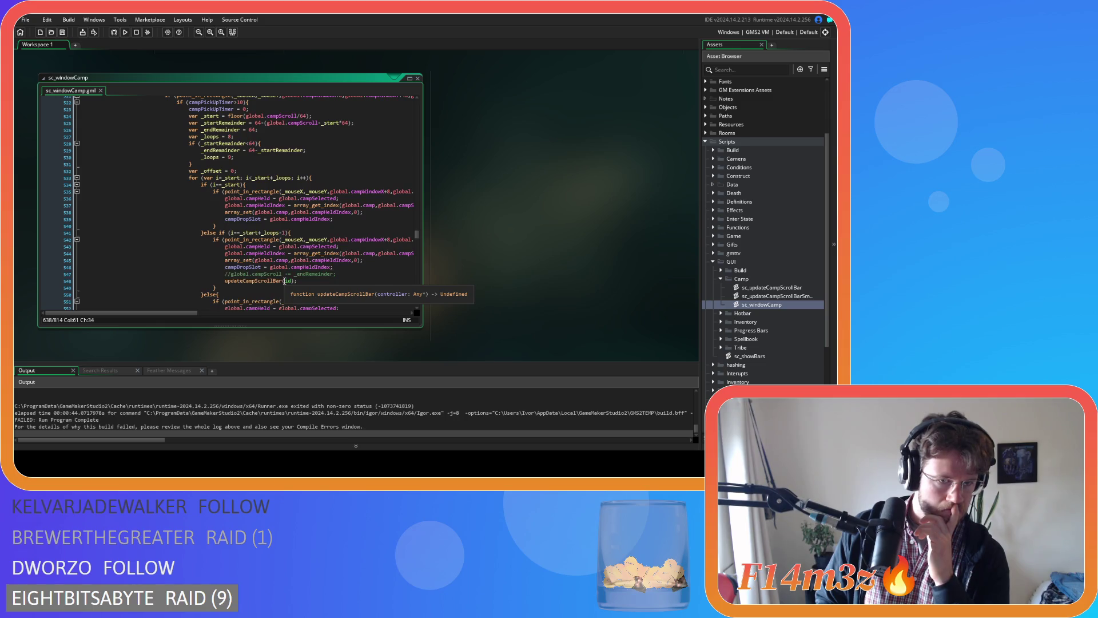
{"action": "scroll", "coordinate": [285, 281], "scroll_direction": "down", "scroll_amount": 3}
{"action": "scroll", "coordinate": [285, 280], "scroll_direction": "down", "scroll_amount": 6}
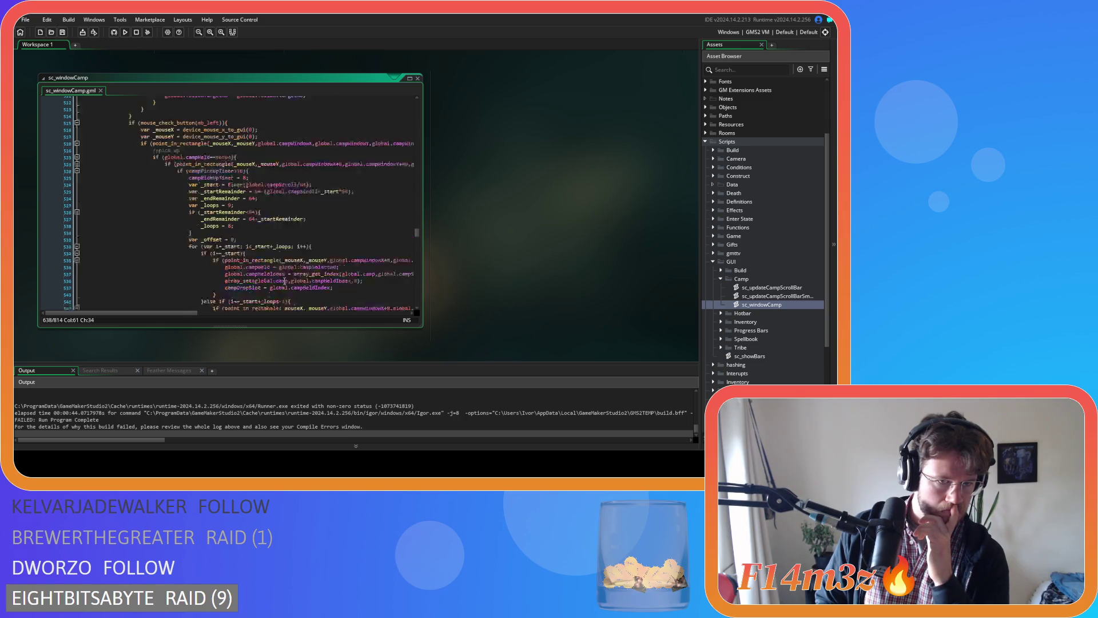
{"action": "scroll", "coordinate": [284, 281], "scroll_direction": "down", "scroll_amount": 3}
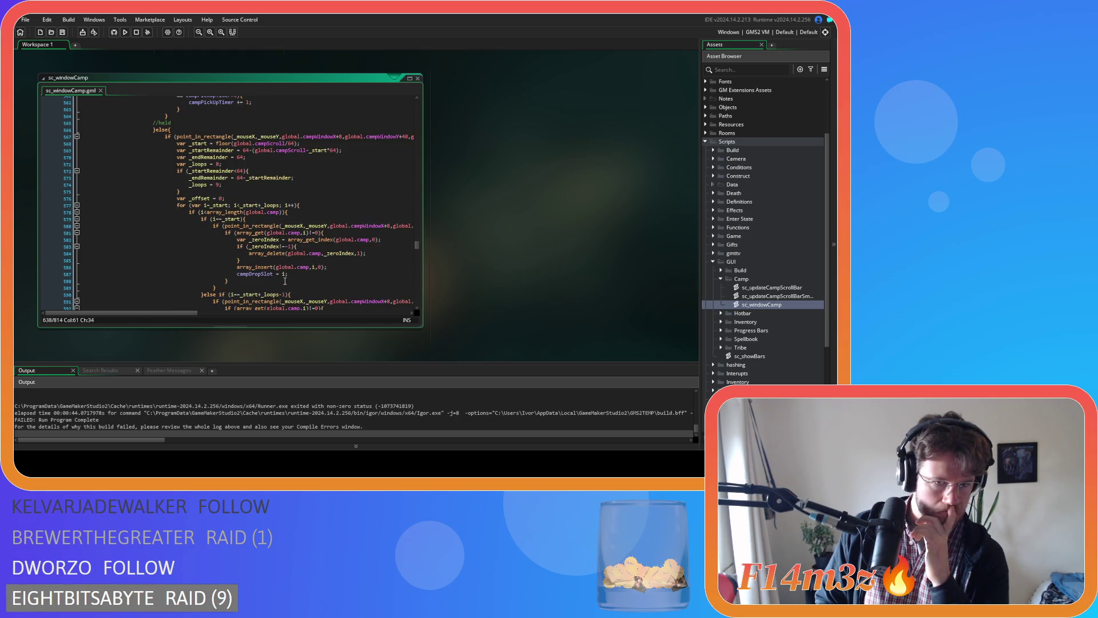
{"action": "scroll", "coordinate": [284, 281], "scroll_direction": "down", "scroll_amount": 5}
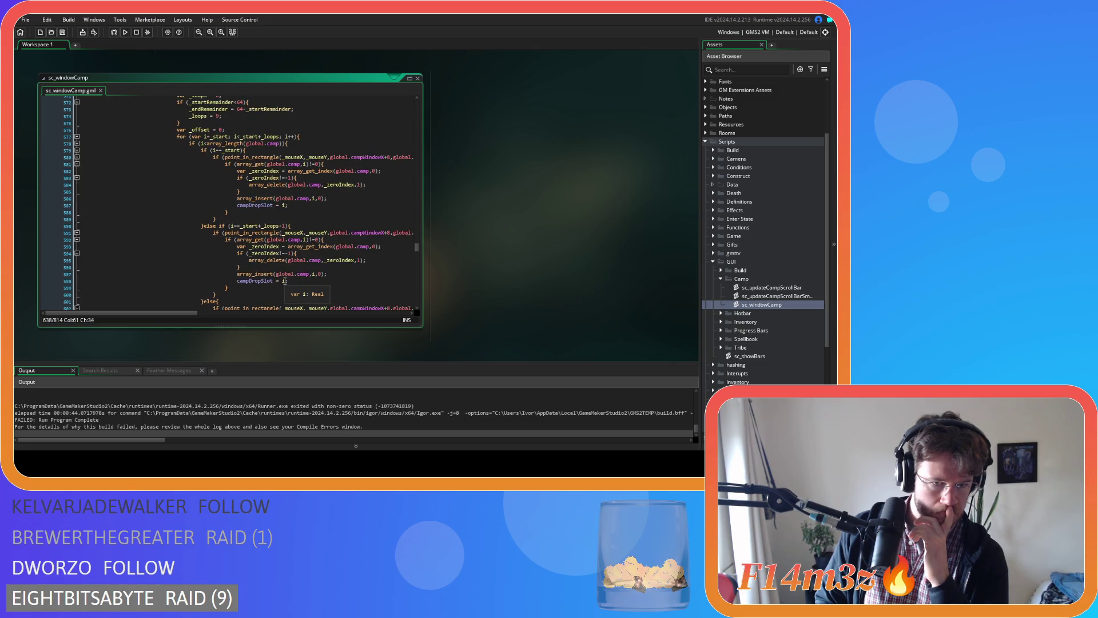
{"action": "scroll", "coordinate": [284, 281], "scroll_direction": "up", "scroll_amount": 6}
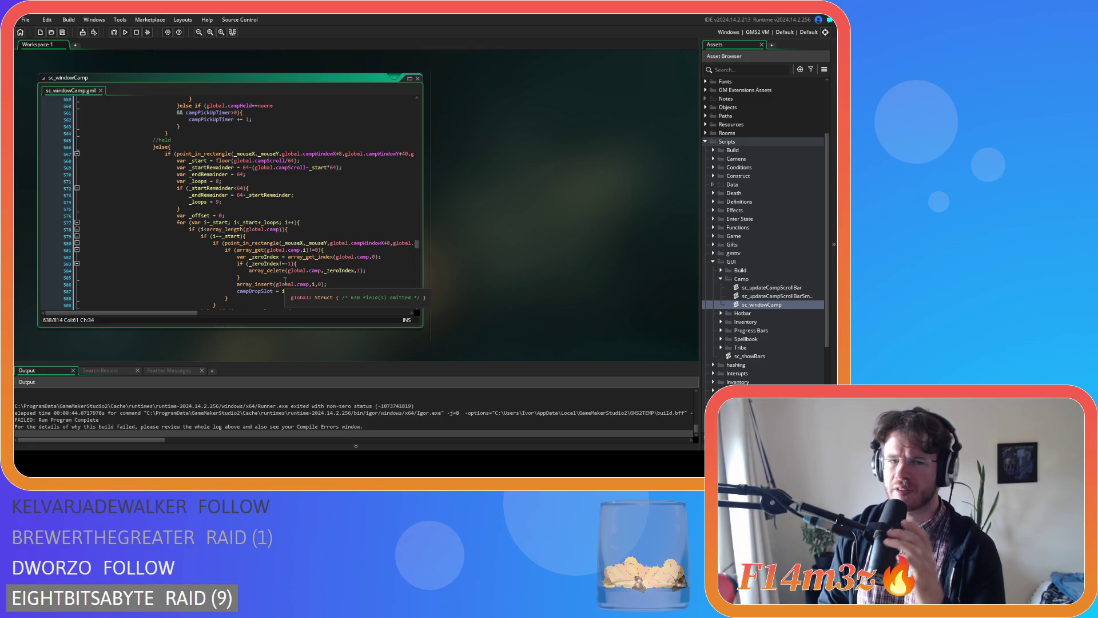
{"action": "left_click", "coordinate": [237, 204]}
{"action": "left_click", "coordinate": [237, 195]}
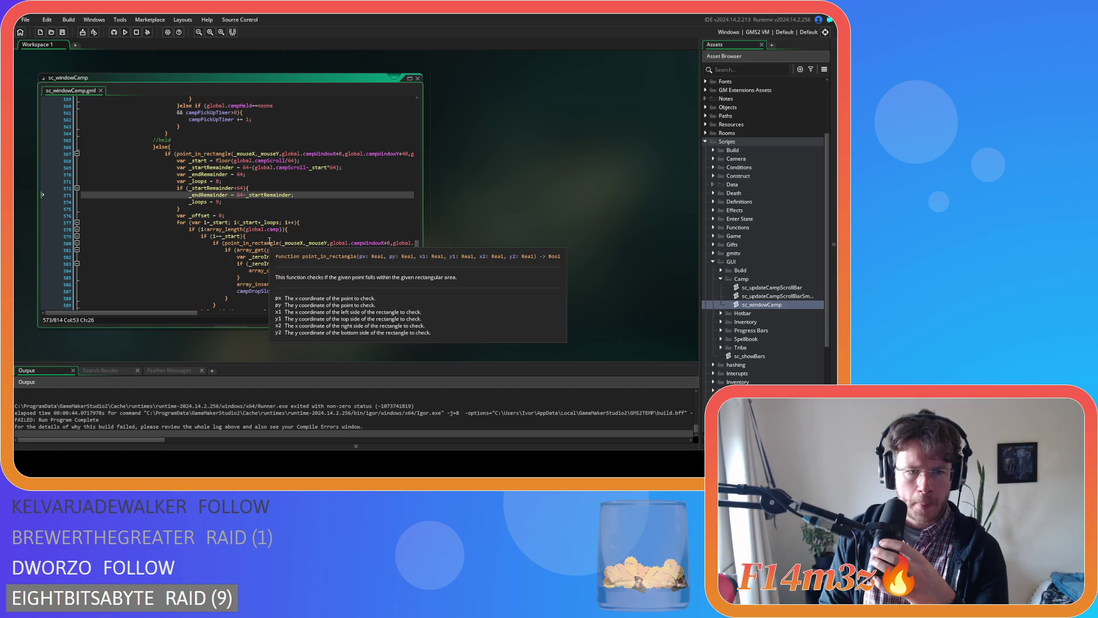
{"action": "left_click", "coordinate": [295, 229]}
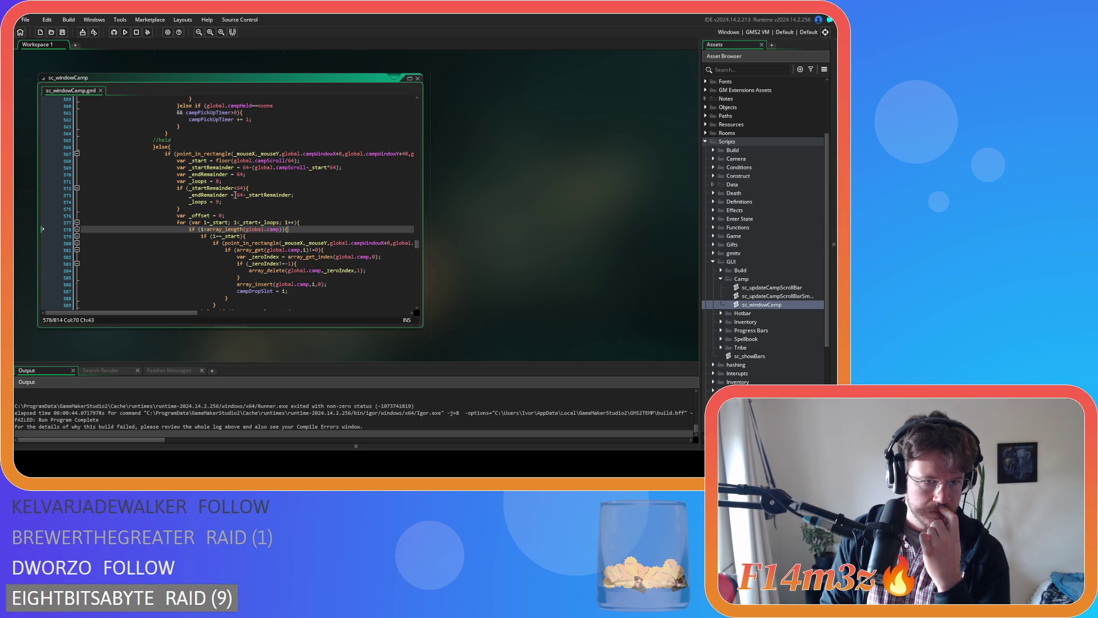
{"action": "double_click", "coordinate": [217, 182]}
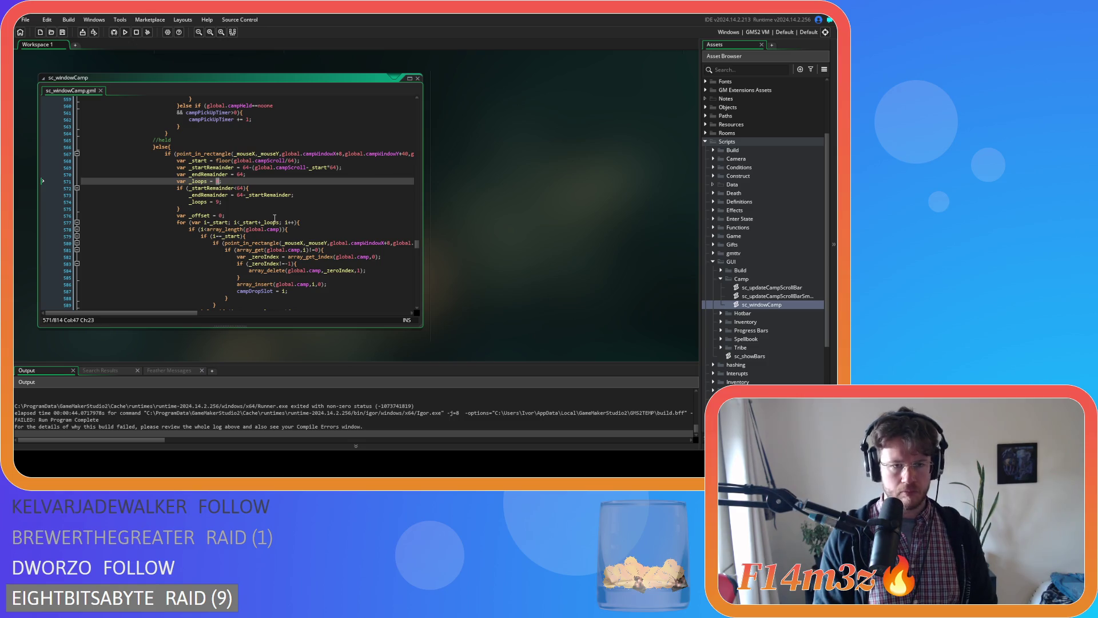
Set _loops to clamp(array_length(global.camp),0,8) in the held-camp code
{"action": "type", "text": "clamp"}
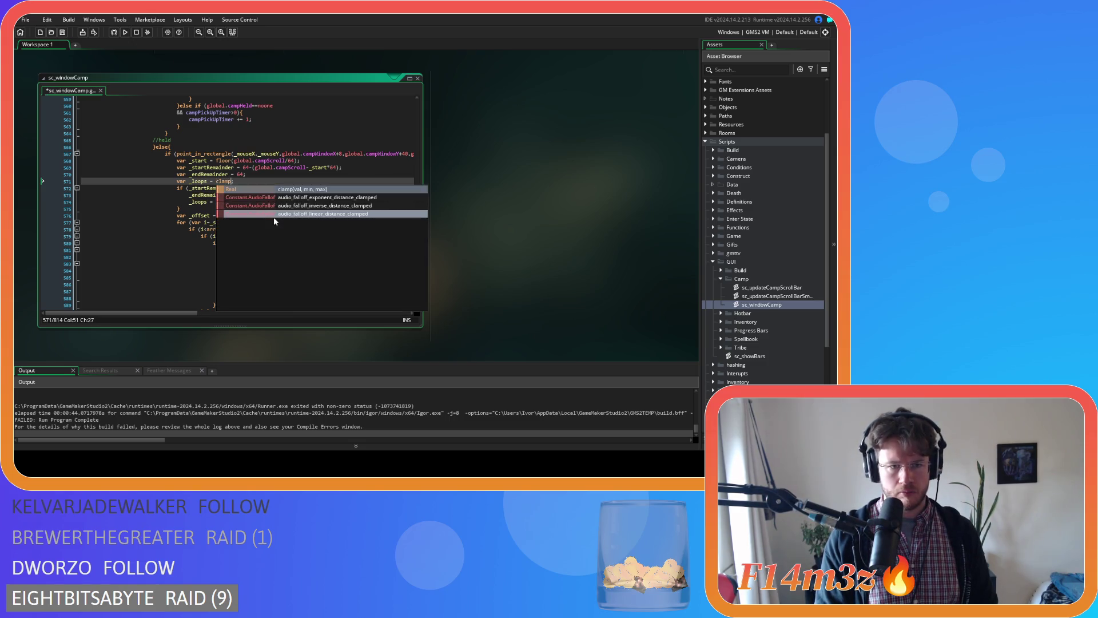
{"action": "type", "text": "("}
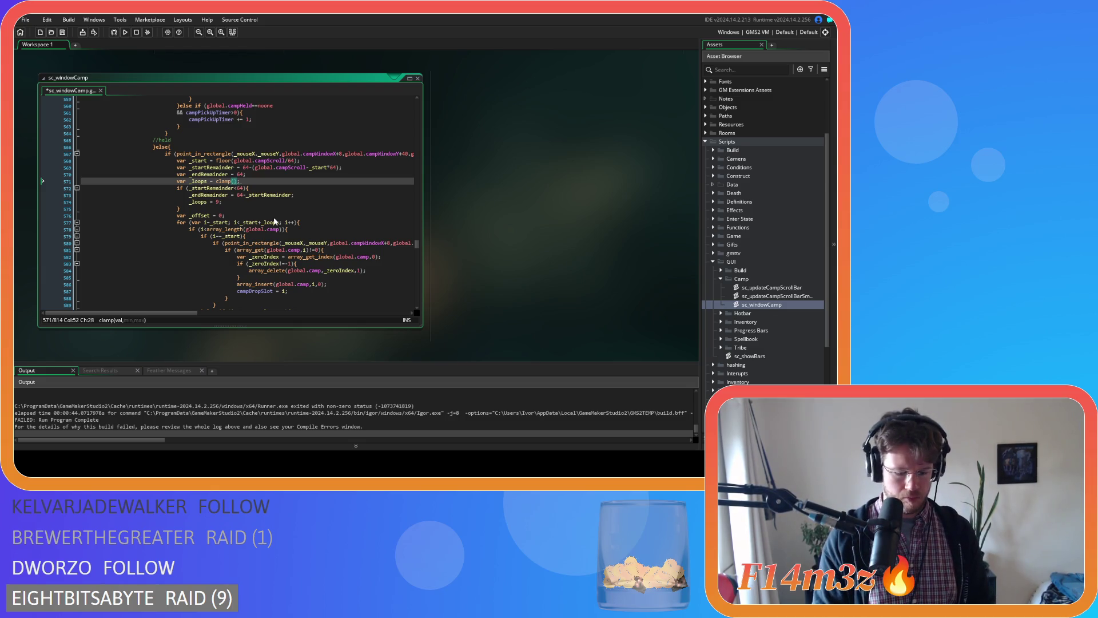
{"action": "type", "text": "array_len"}
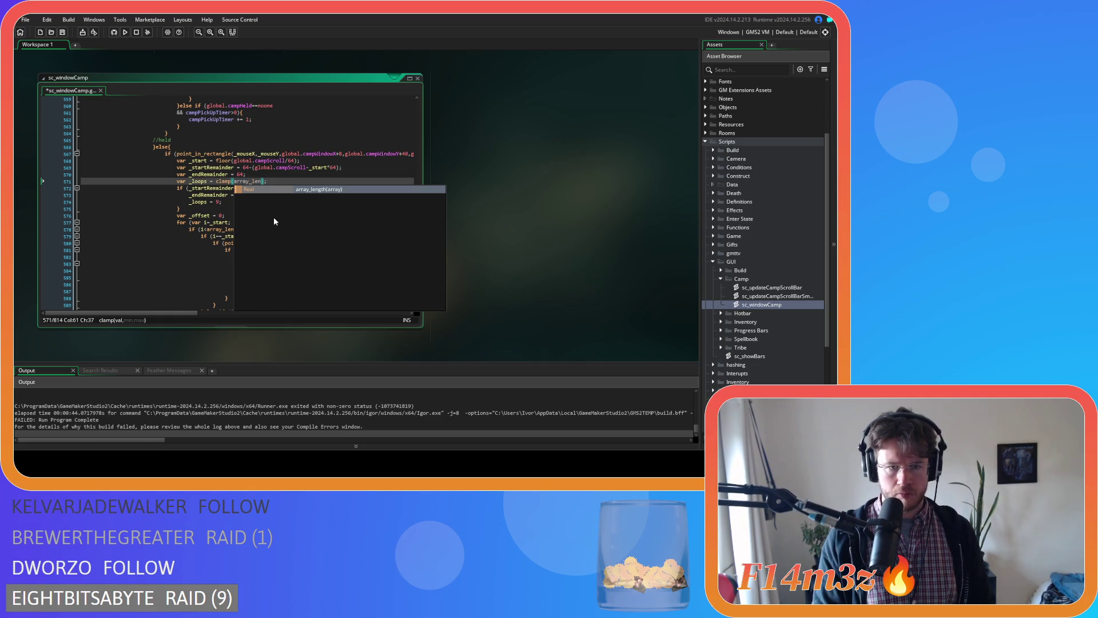
{"action": "key", "text": "Return"}
{"action": "type", "text": "global.camp)"}
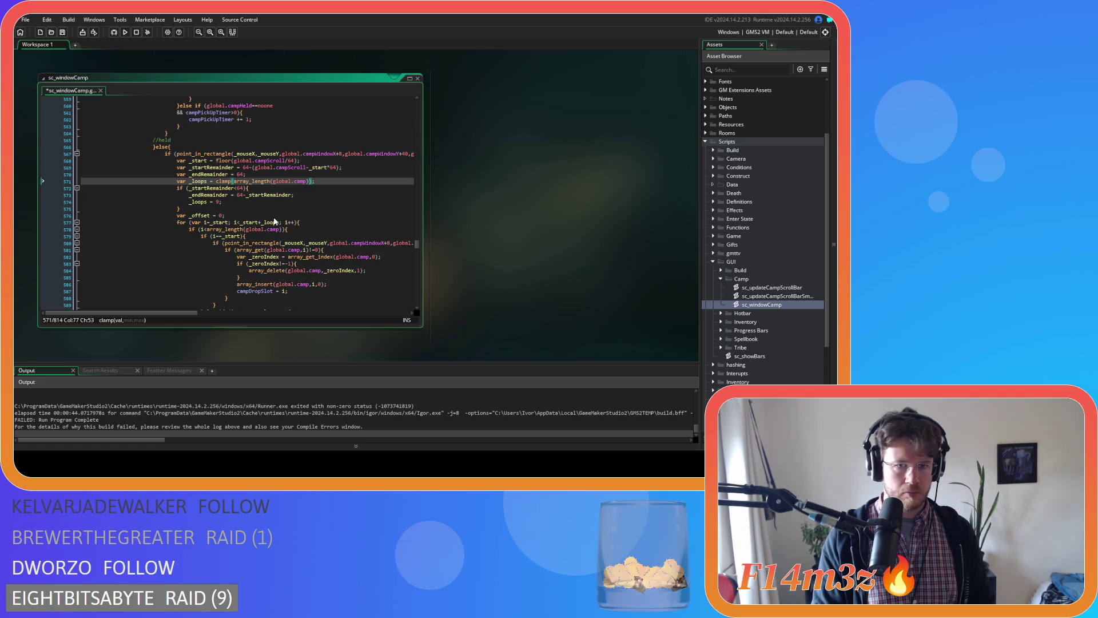
{"action": "type", "text": ",0,8);"}
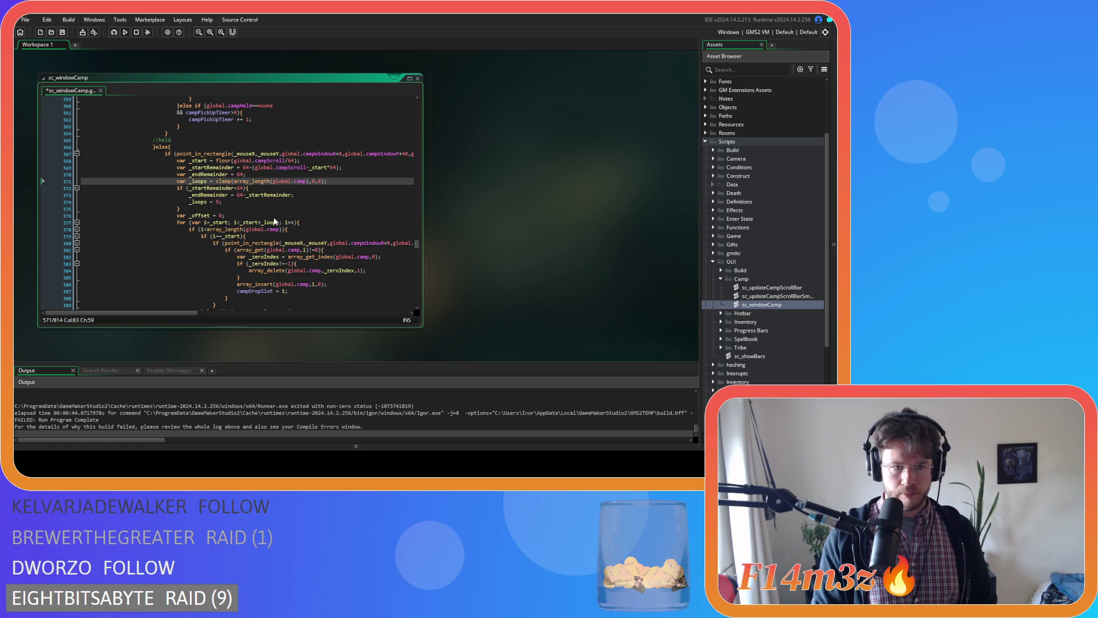
Add a '_loops>8 &&' guard before _startRemainder<64, change >= to >, save and run
{"action": "left_click", "coordinate": [188, 189]}
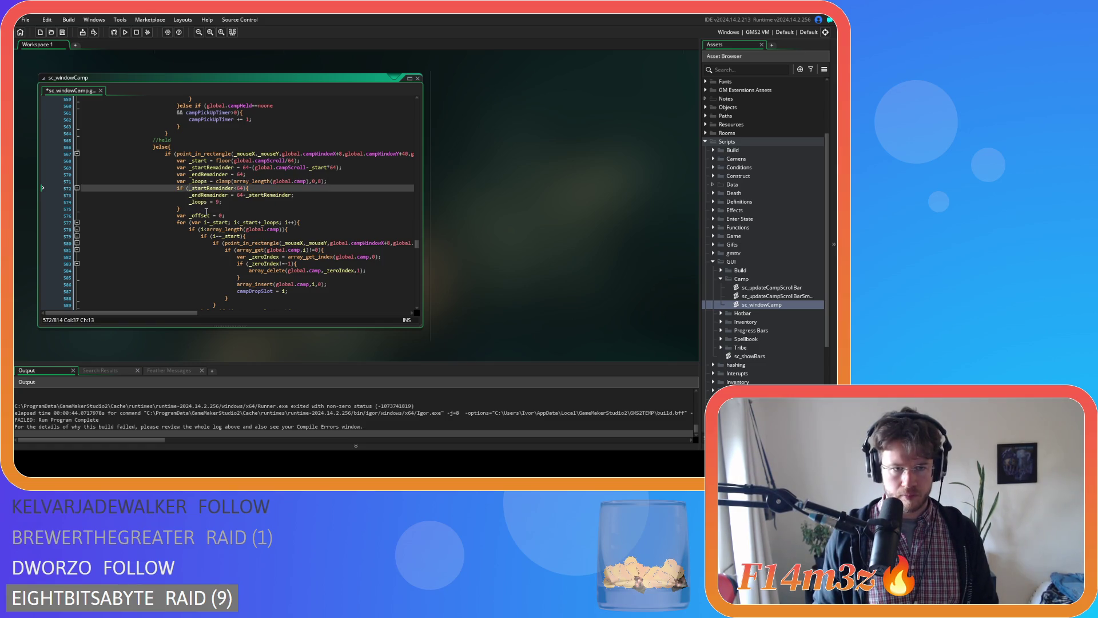
{"action": "key", "text": "Return"}
{"action": "type", "text": "&&"}
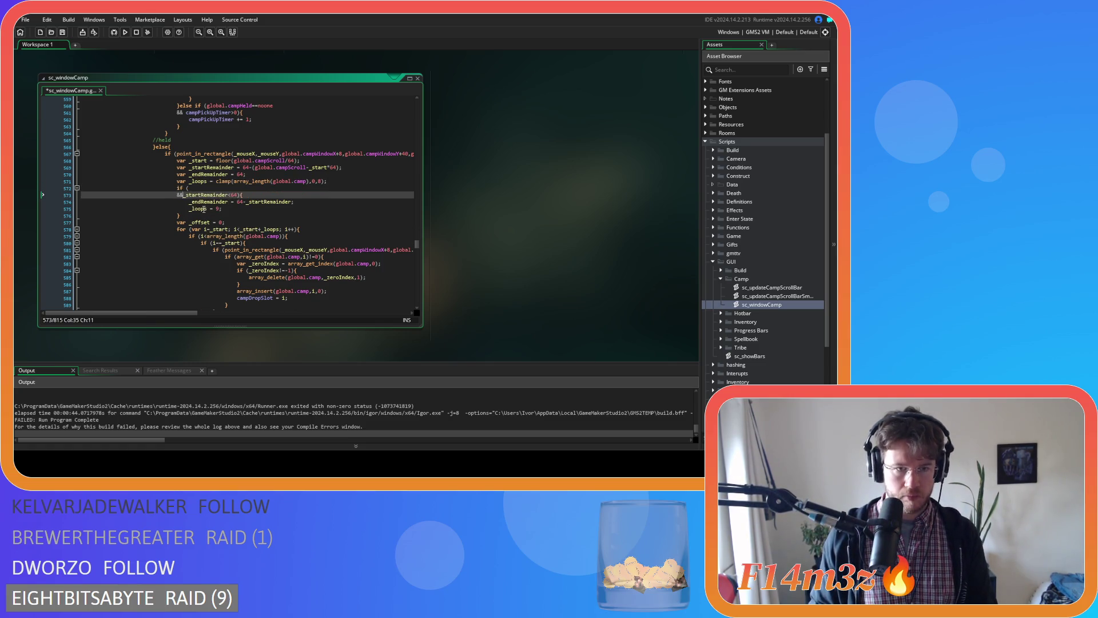
{"action": "left_click", "coordinate": [227, 191]}
{"action": "type", "text": "_loo"}
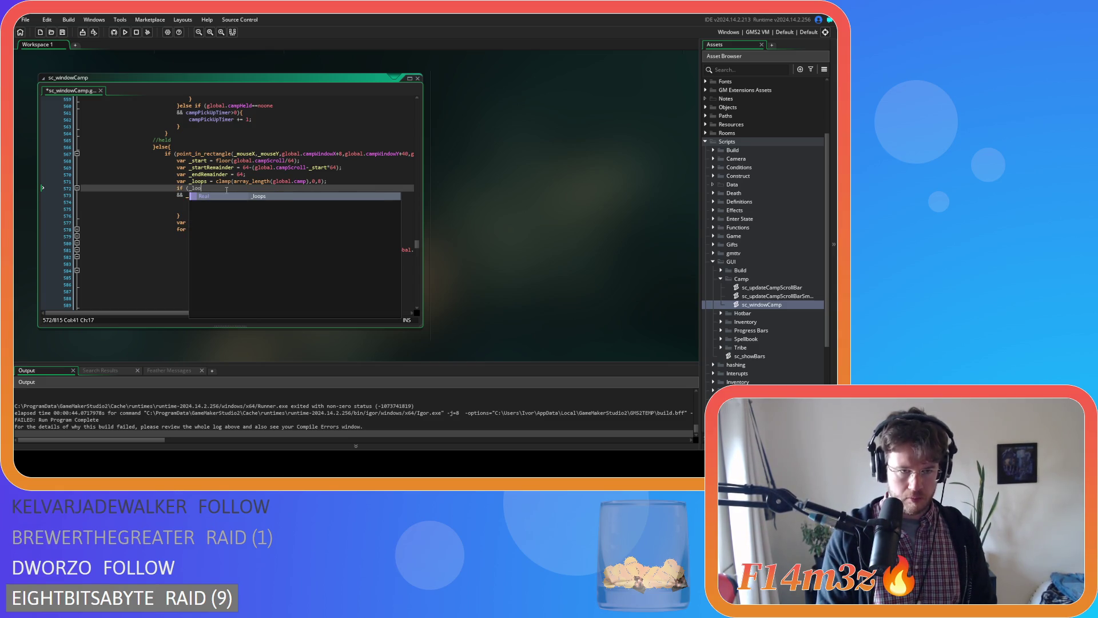
{"action": "type", "text": "ps>"}
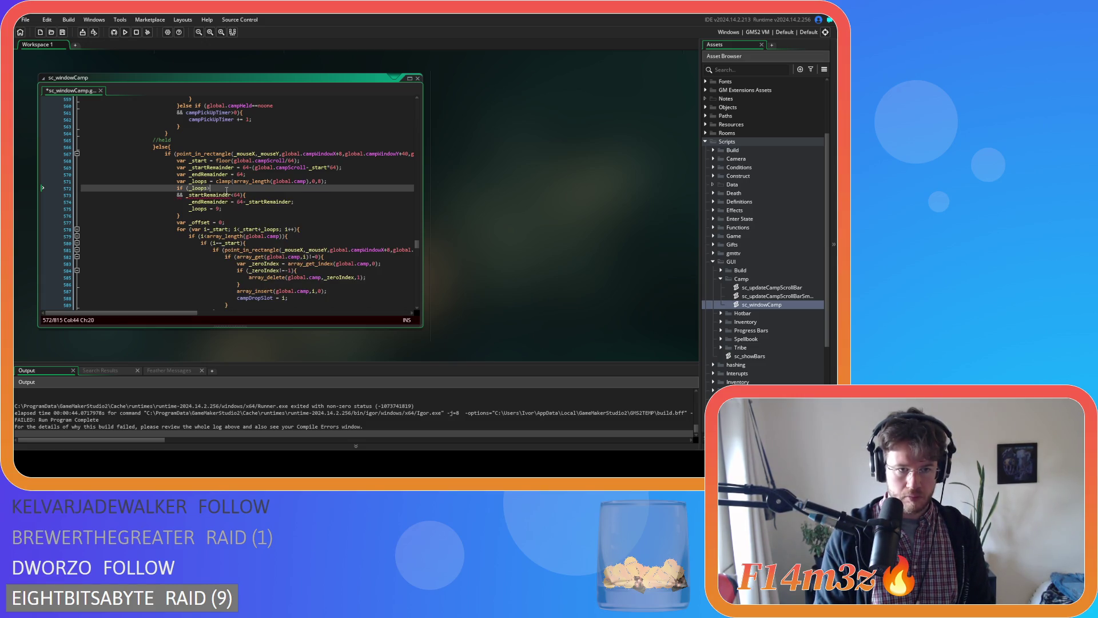
{"action": "key", "text": "ctrl+s"}
{"action": "left_click", "coordinate": [285, 195]}
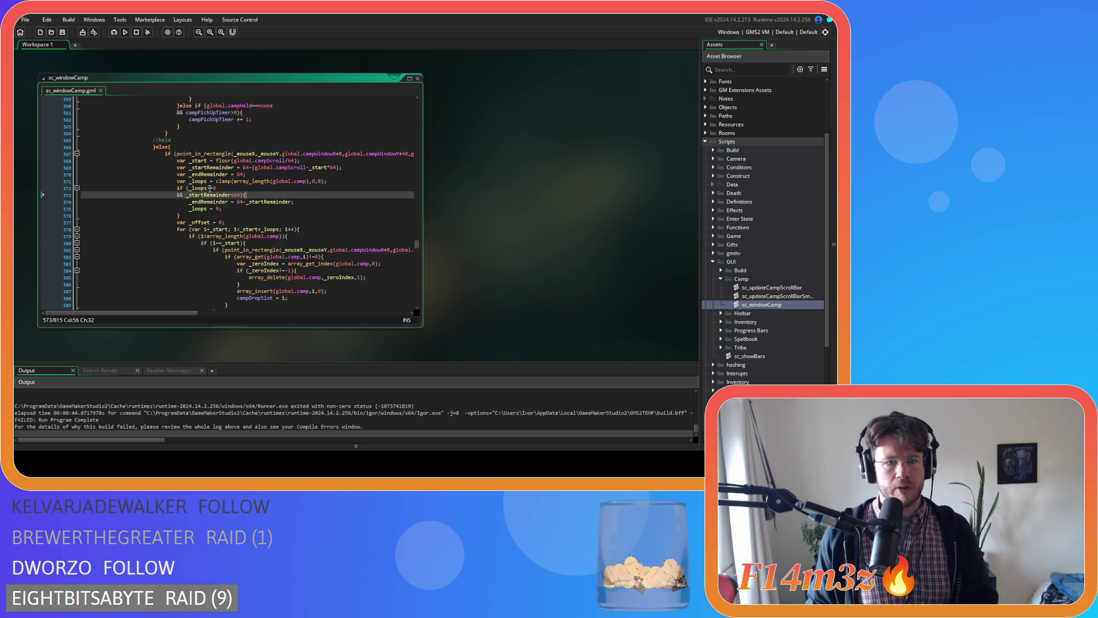
{"action": "left_click", "coordinate": [211, 188]}
{"action": "key", "text": "Delete"}
{"action": "key", "text": "F5"}
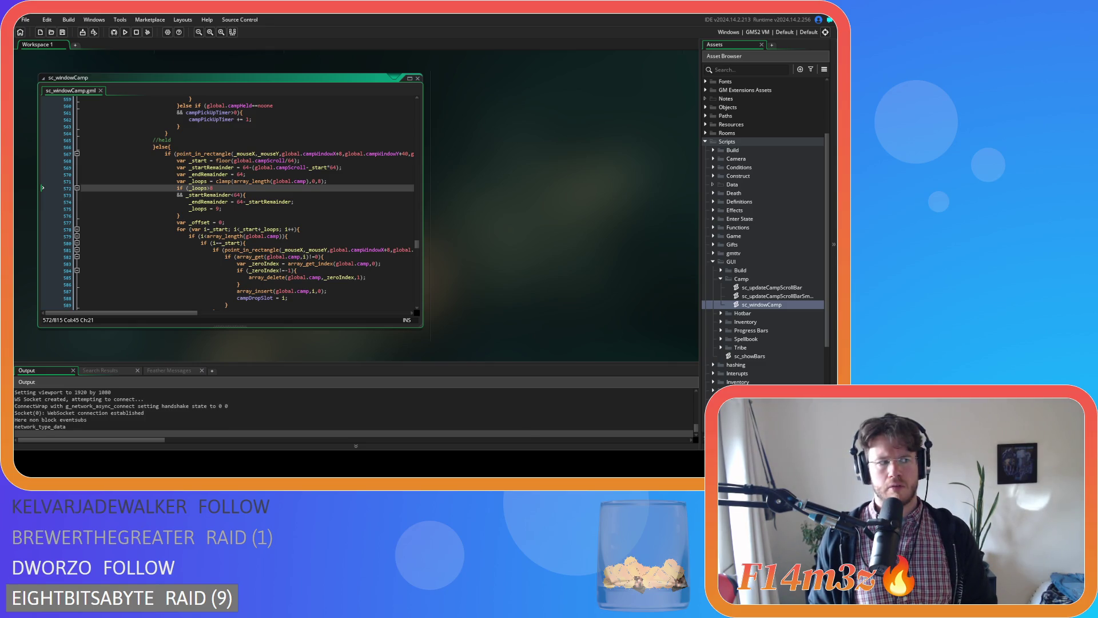
{"action": "left_click", "coordinate": [296, 236]}
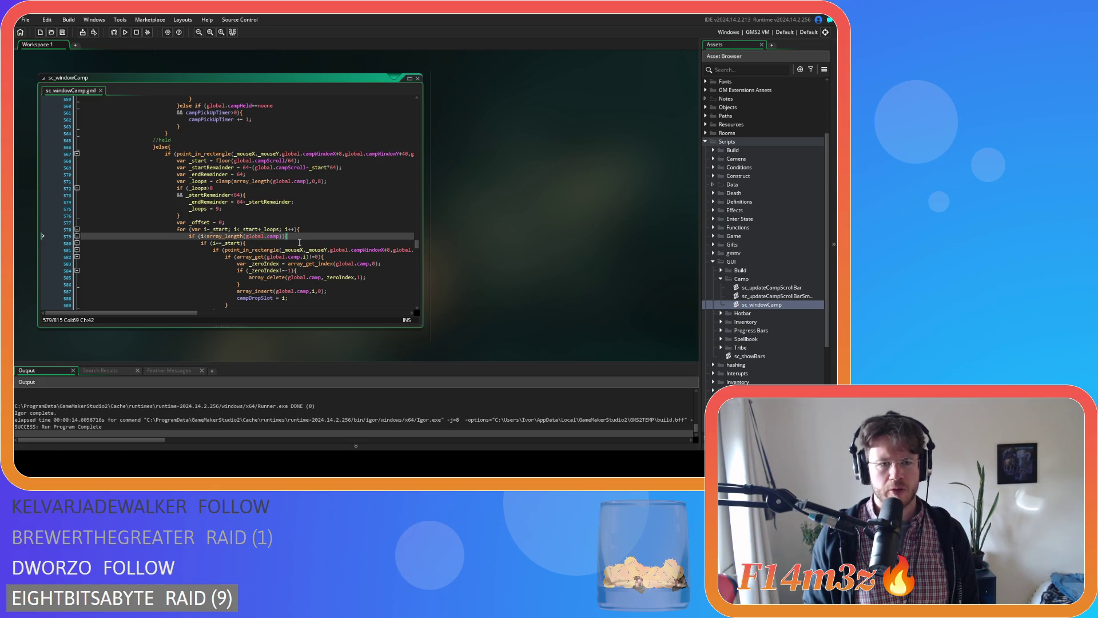
{"action": "scroll", "coordinate": [300, 243], "scroll_direction": "down", "scroll_amount": 13}
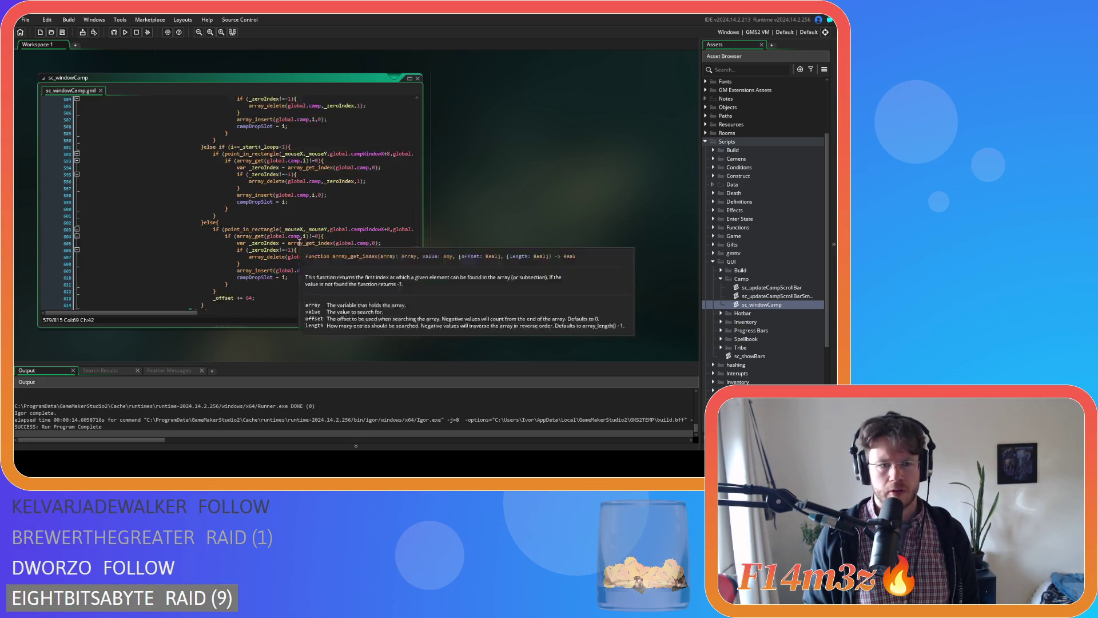
{"action": "scroll", "coordinate": [228, 229], "scroll_direction": "up", "scroll_amount": 12}
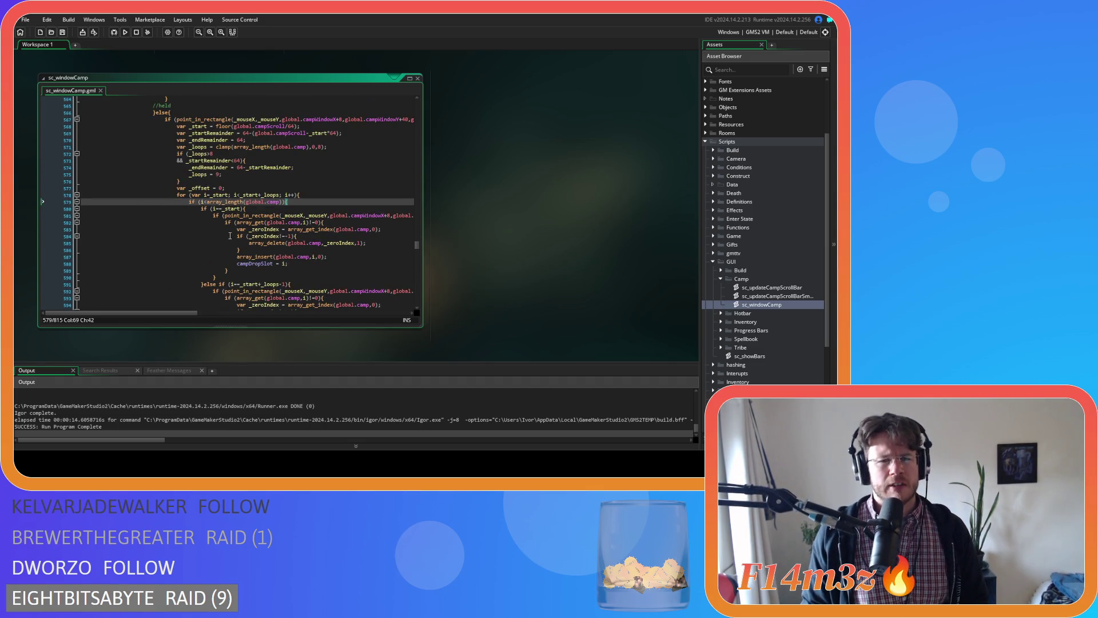
Copy the clamped _loops lines 571–576 from the held-camp code
{"action": "left_click", "coordinate": [335, 147]}
{"action": "left_click_drag", "start_coordinate": [189, 179], "coordinate": [177, 147]}
{"action": "right_click", "coordinate": [189, 161]}
{"action": "left_click", "coordinate": [211, 178]}
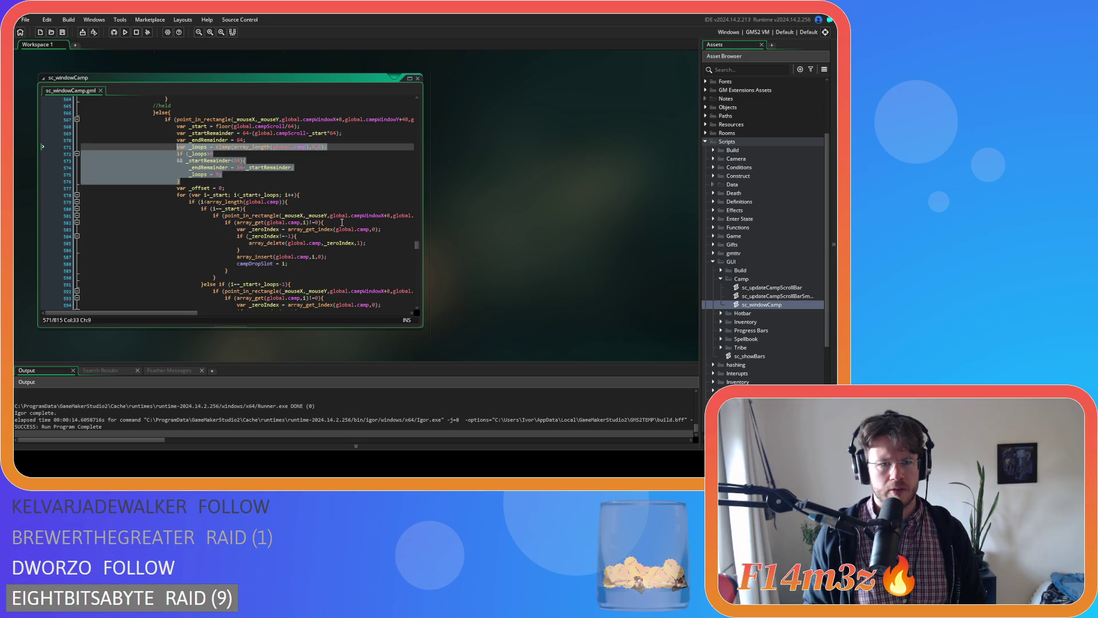
{"action": "scroll", "coordinate": [318, 220], "scroll_direction": "down", "scroll_amount": 6}
{"action": "scroll", "coordinate": [319, 222], "scroll_direction": "up", "scroll_amount": 20}
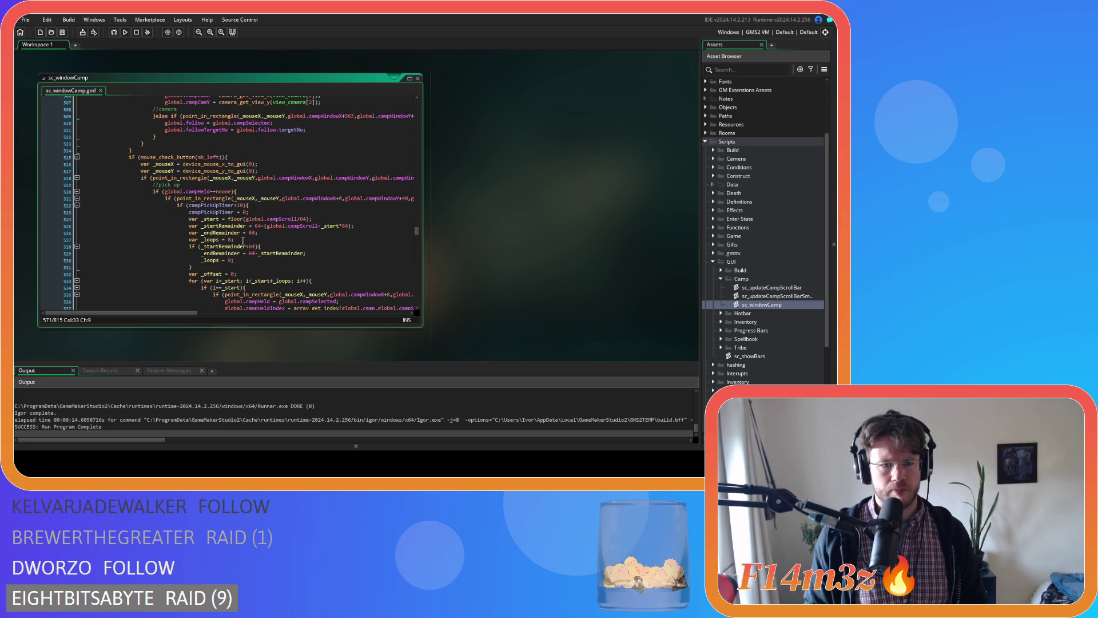
Paste them over the pick-up branch's old _loops lines, indent one level, and save
{"action": "left_click", "coordinate": [204, 267]}
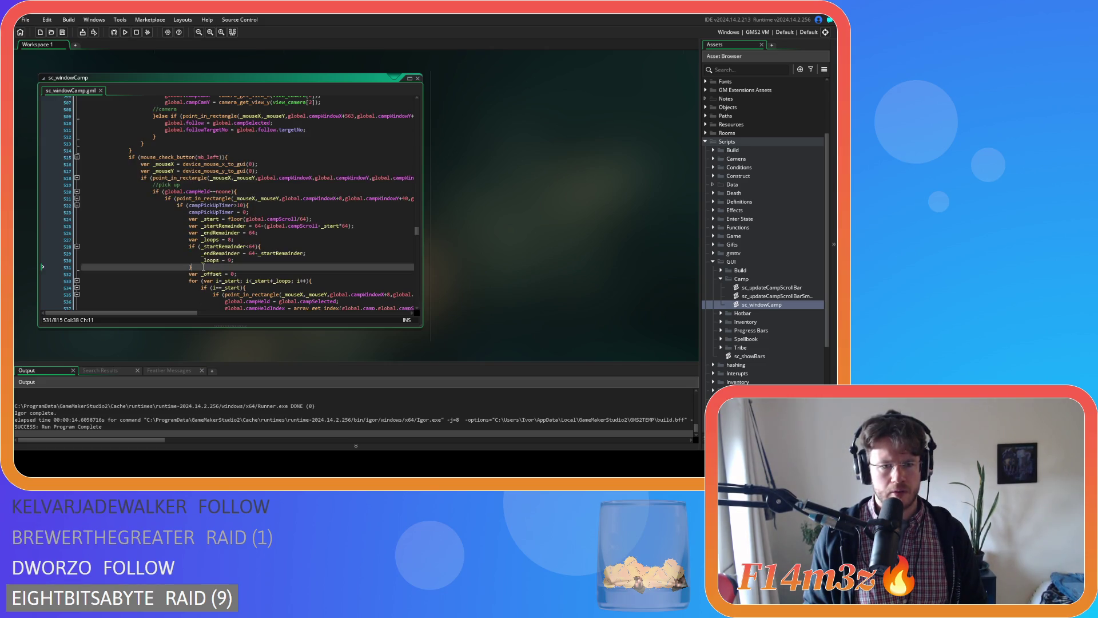
{"action": "left_click_drag", "start_coordinate": [203, 266], "coordinate": [186, 240]}
{"action": "key", "text": "ctrl+v"}
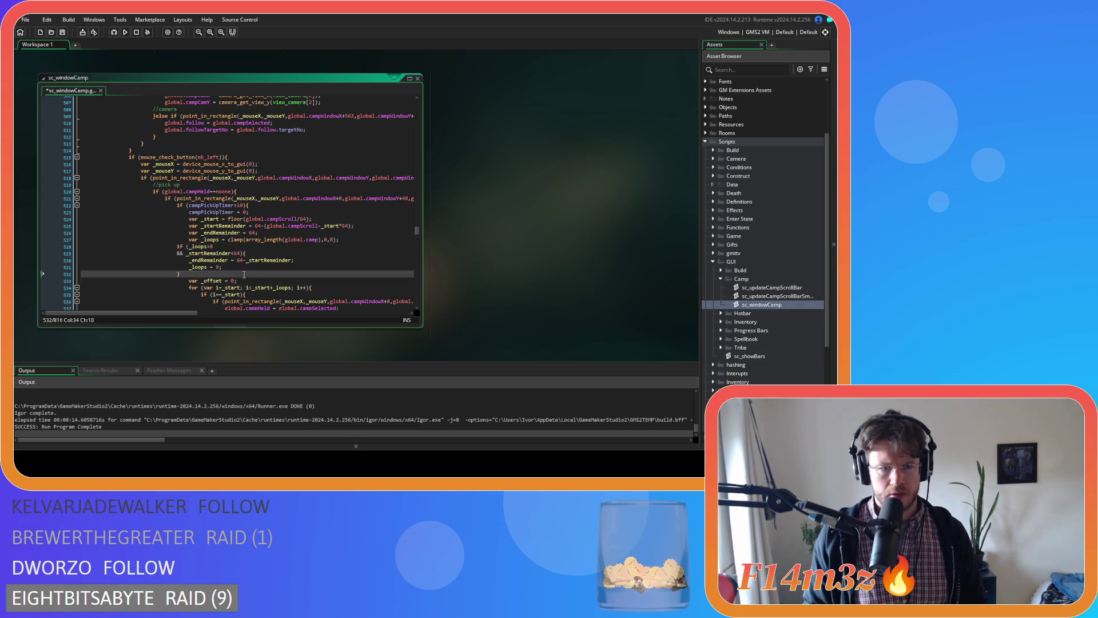
{"action": "key", "text": "ctrl+z"}
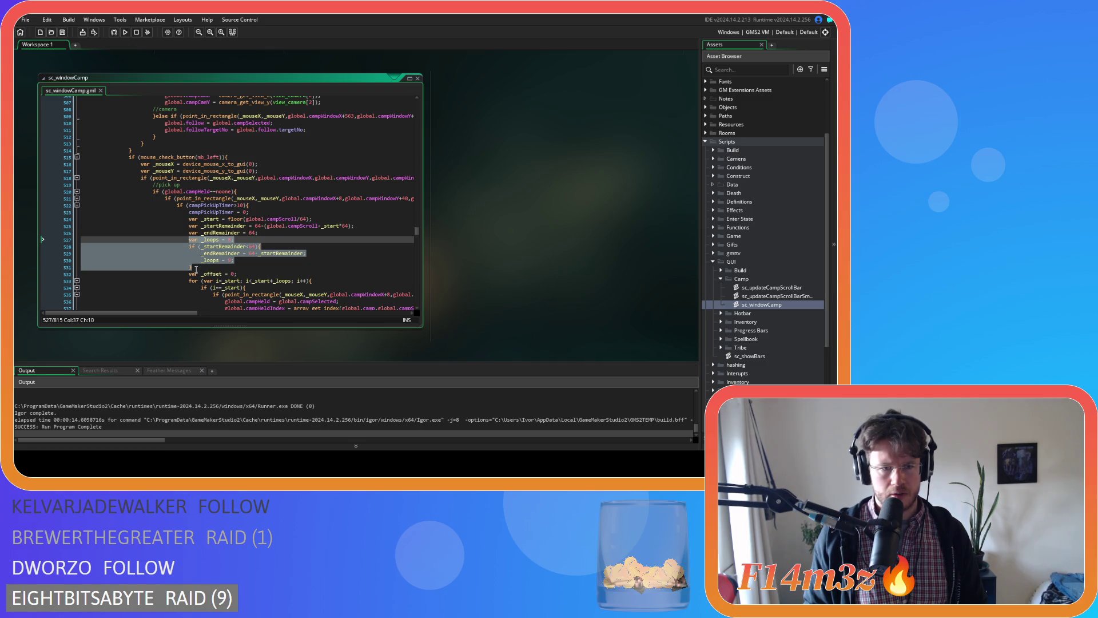
{"action": "left_click_drag", "start_coordinate": [195, 268], "coordinate": [179, 239]}
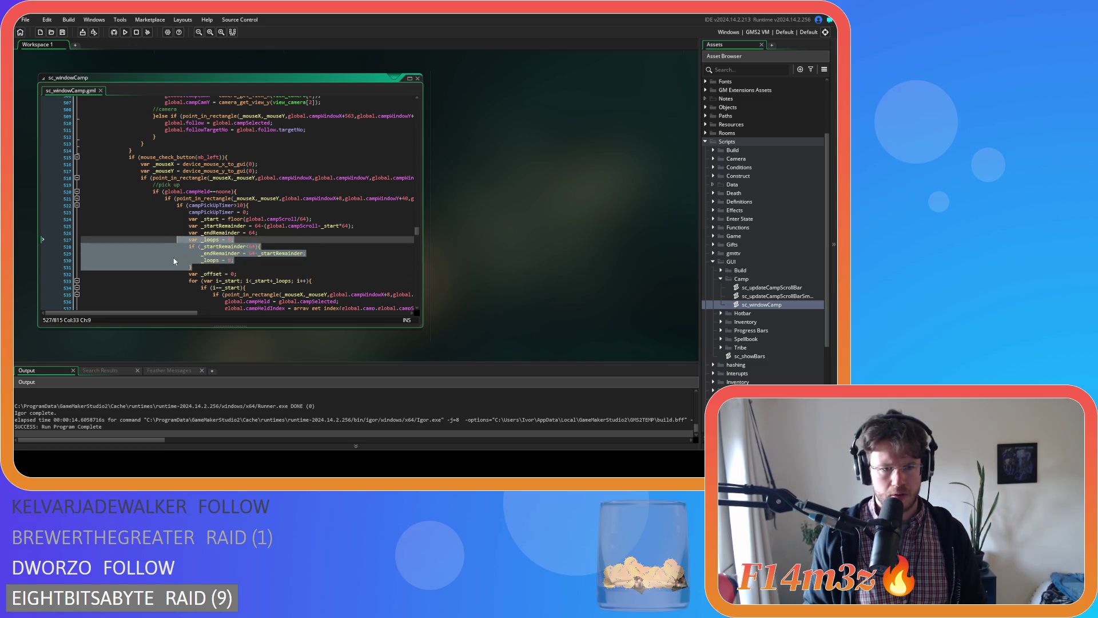
{"action": "key", "text": "ctrl+v"}
{"action": "left_click_drag", "start_coordinate": [181, 274], "coordinate": [152, 239]}
{"action": "key", "text": "Tab"}
{"action": "key", "text": "Tab"}
{"action": "key", "text": "shift+Tab"}
{"action": "key", "text": "ctrl+s"}
{"action": "left_click", "coordinate": [250, 269]}
Rebuild the game with the updated sc_windowCamp code and bring its Camp window into view
{"action": "scroll", "coordinate": [255, 266], "scroll_direction": "down", "scroll_amount": 15}
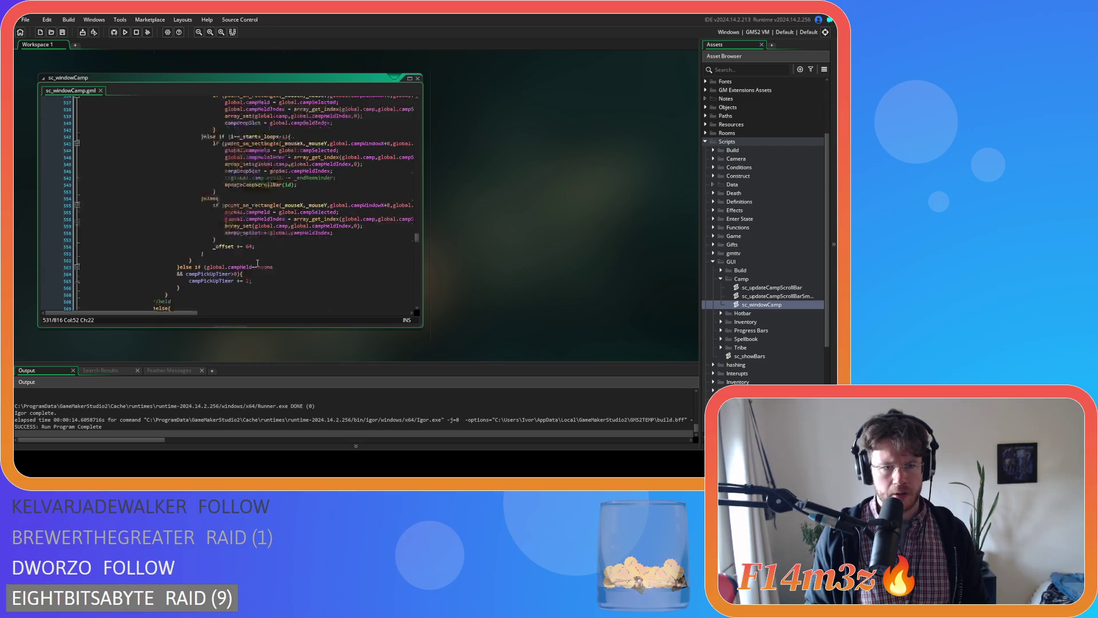
{"action": "scroll", "coordinate": [257, 264], "scroll_direction": "down", "scroll_amount": 20}
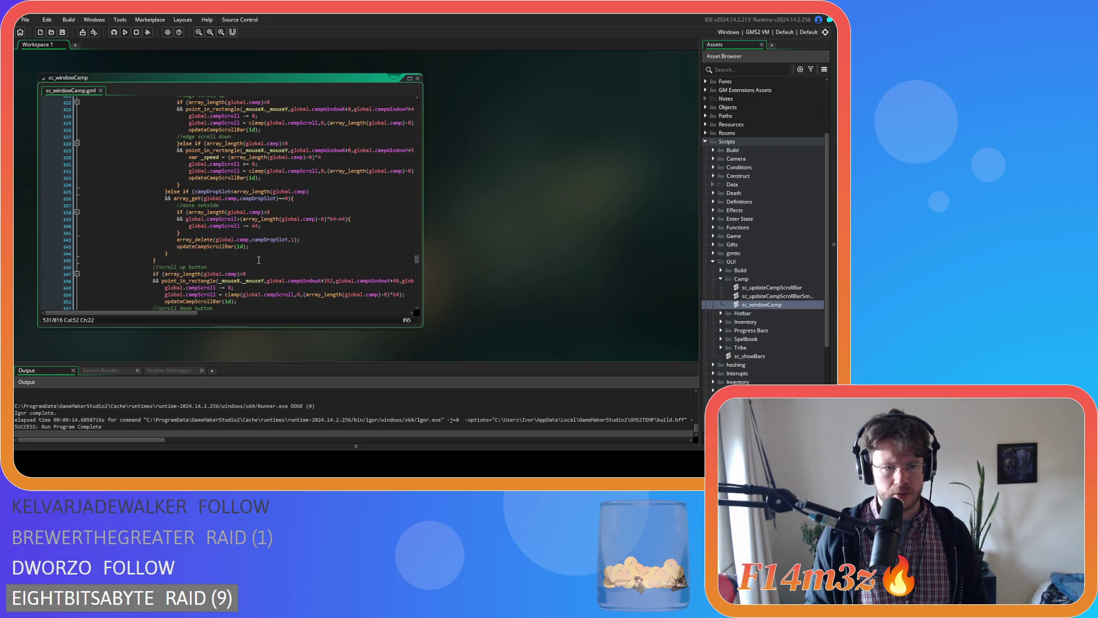
{"action": "scroll", "coordinate": [258, 260], "scroll_direction": "down", "scroll_amount": 18}
{"action": "scroll", "coordinate": [258, 260], "scroll_direction": "down", "scroll_amount": 13}
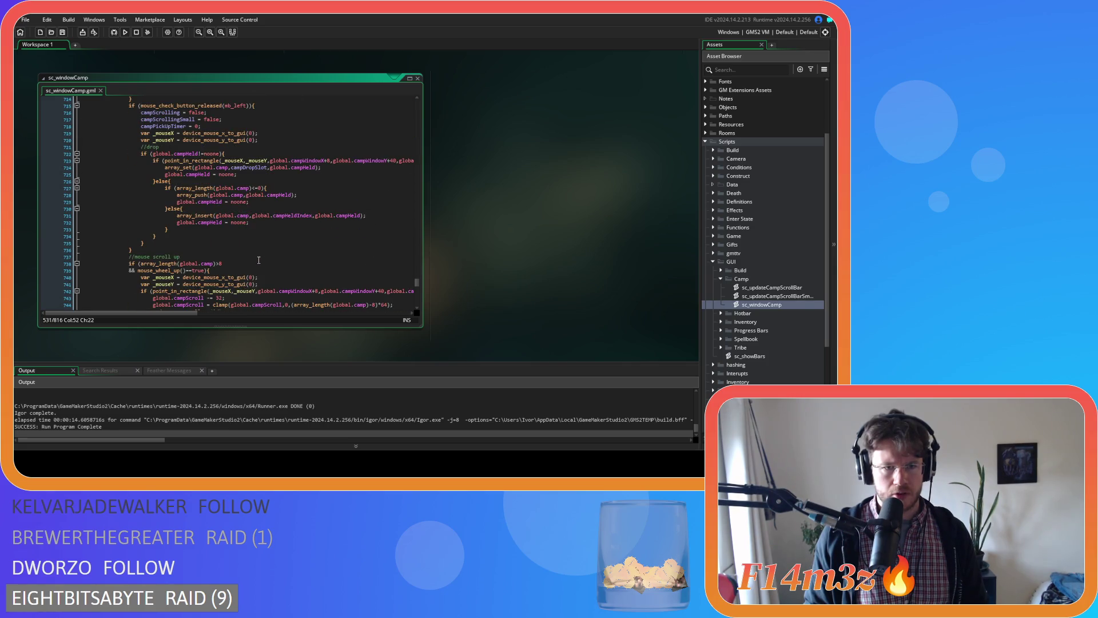
{"action": "scroll", "coordinate": [259, 261], "scroll_direction": "up", "scroll_amount": 20}
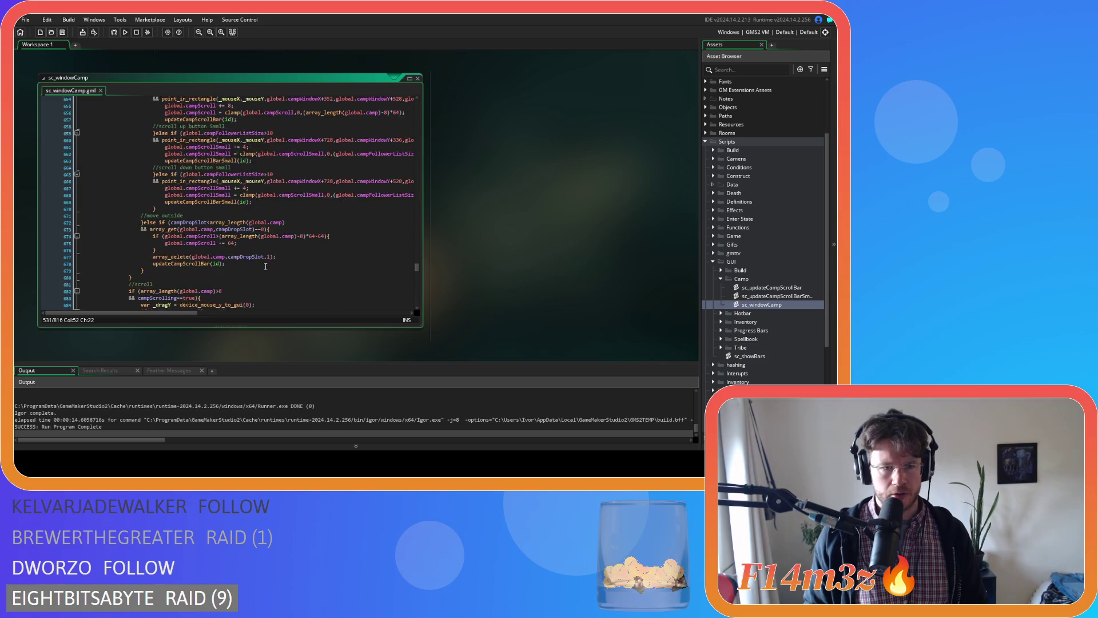
{"action": "scroll", "coordinate": [269, 262], "scroll_direction": "up", "scroll_amount": 20}
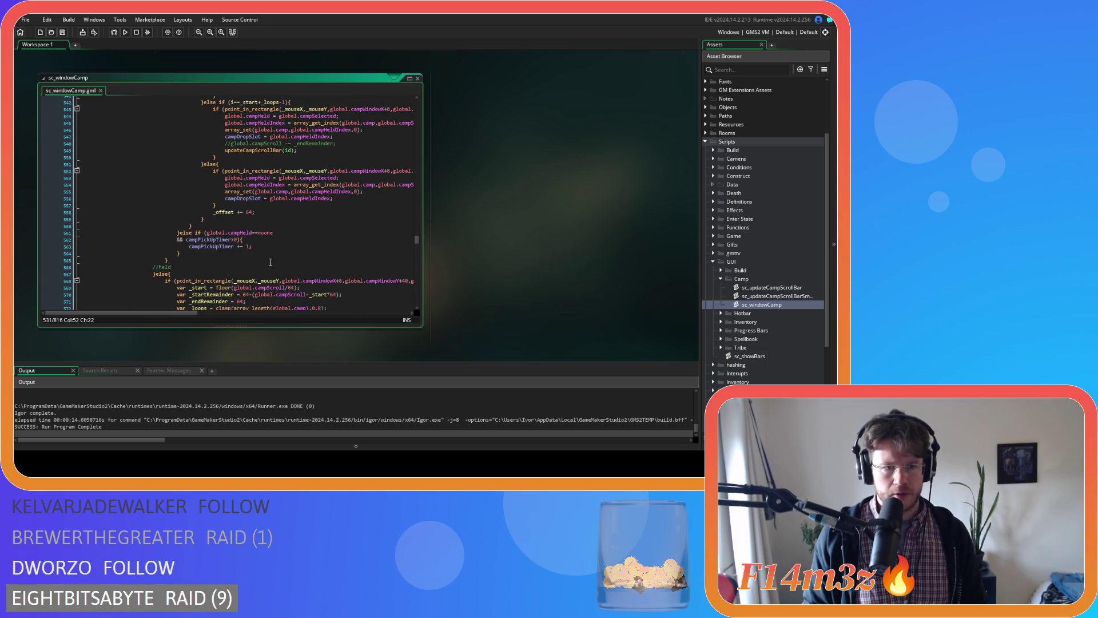
{"action": "scroll", "coordinate": [270, 262], "scroll_direction": "down", "scroll_amount": 8}
{"action": "left_click", "coordinate": [295, 164]}
{"action": "key", "text": "F5"}
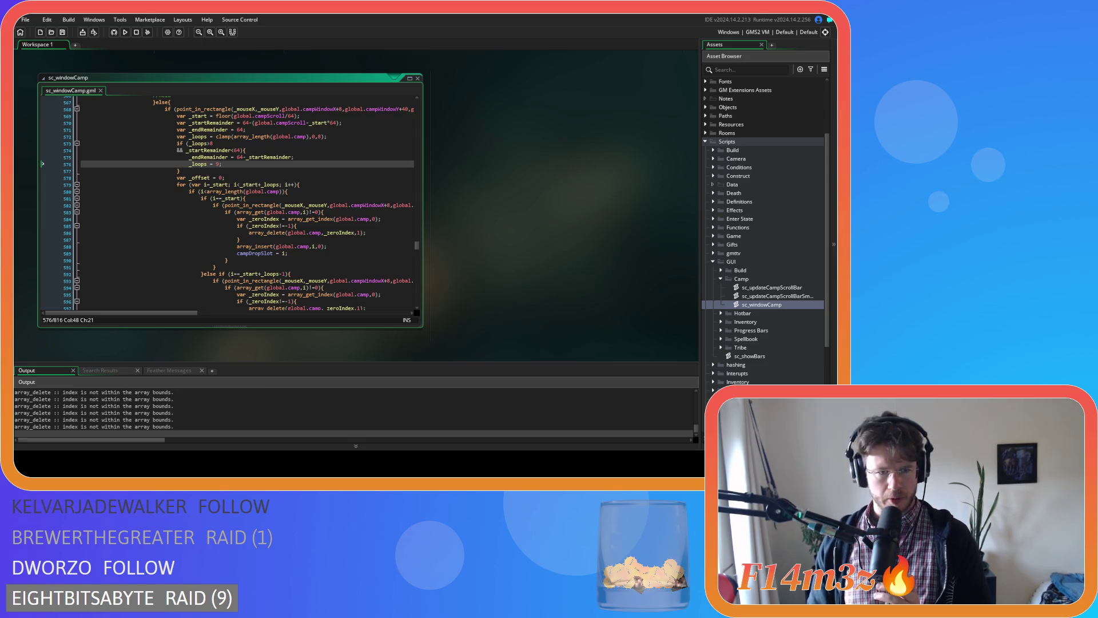
{"action": "key", "text": "alt+Tab"}
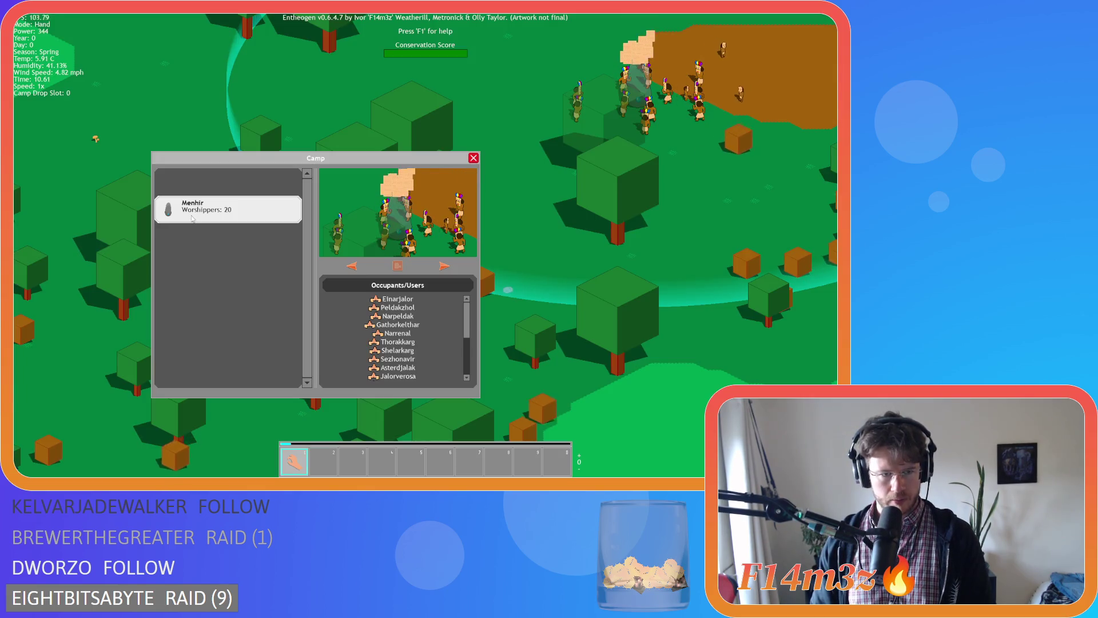
Pick up the Menhir entry from the Camp list, then rebuild and run the game
{"action": "left_click", "coordinate": [196, 211]}
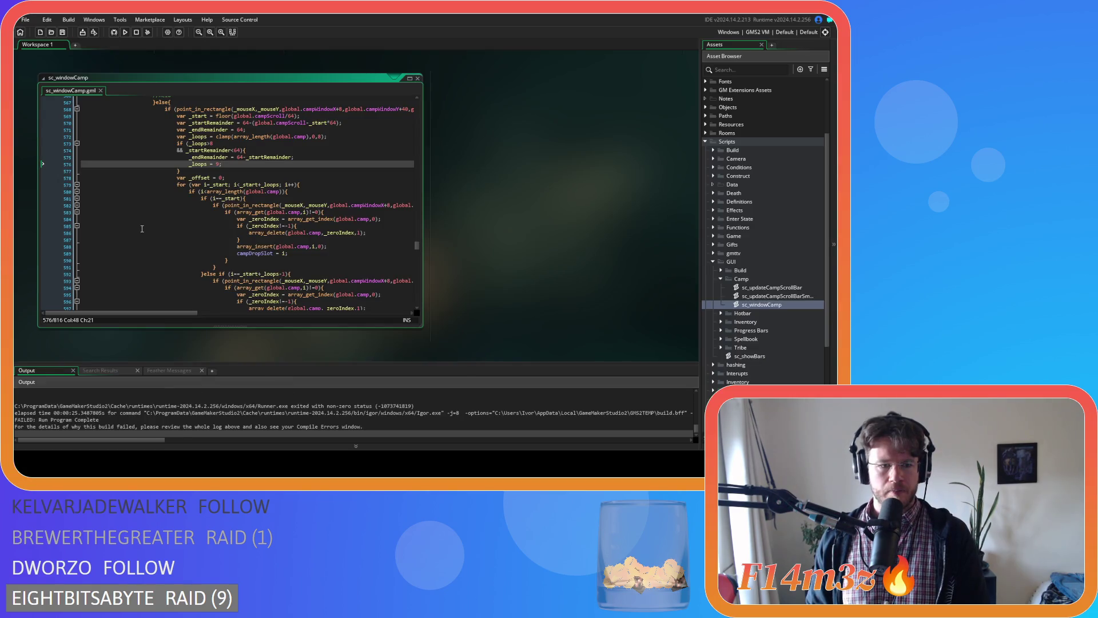
{"action": "key", "text": "F5"}
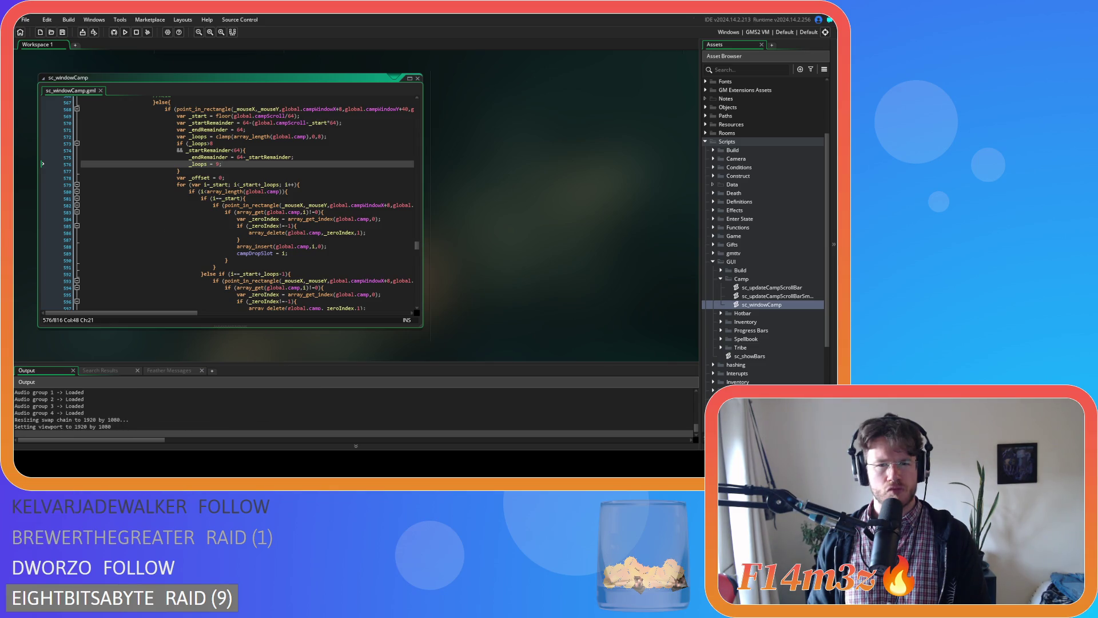
{"action": "key", "text": "Return"}
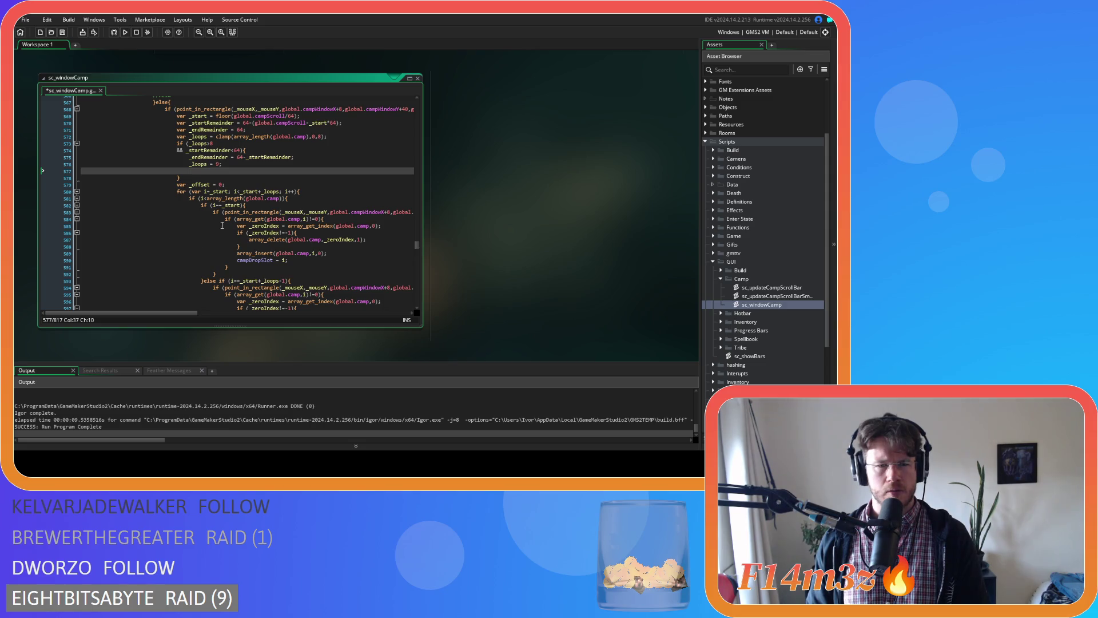
{"action": "key", "text": "ctrl+z"}
{"action": "scroll", "coordinate": [280, 217], "scroll_direction": "down", "scroll_amount": 4}
{"action": "scroll", "coordinate": [280, 217], "scroll_direction": "down", "scroll_amount": 8}
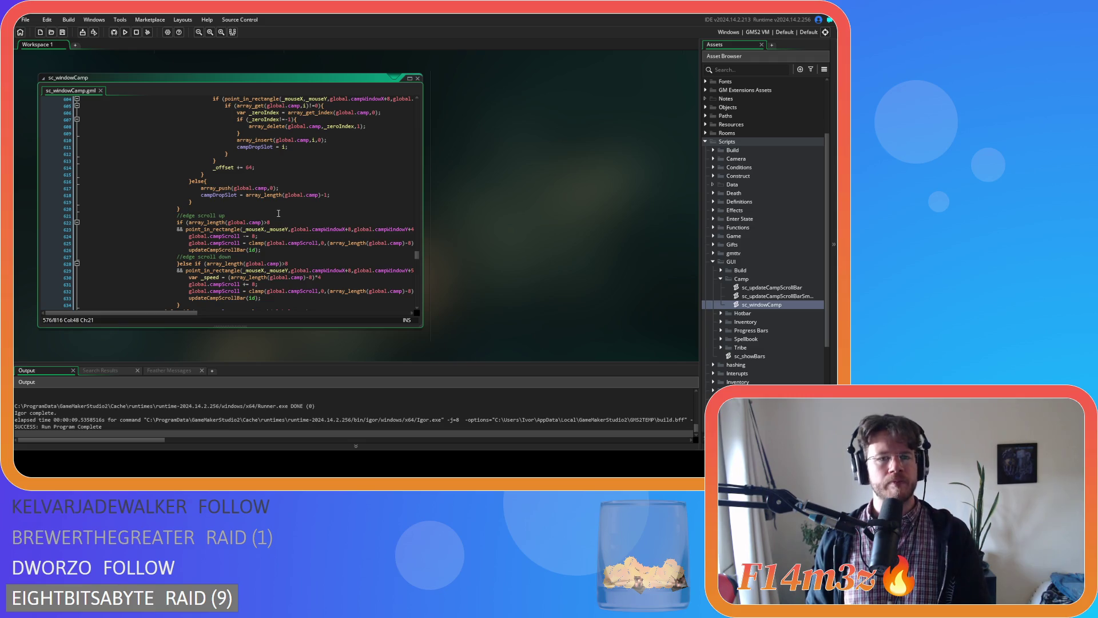
{"action": "scroll", "coordinate": [279, 214], "scroll_direction": "up", "scroll_amount": 10}
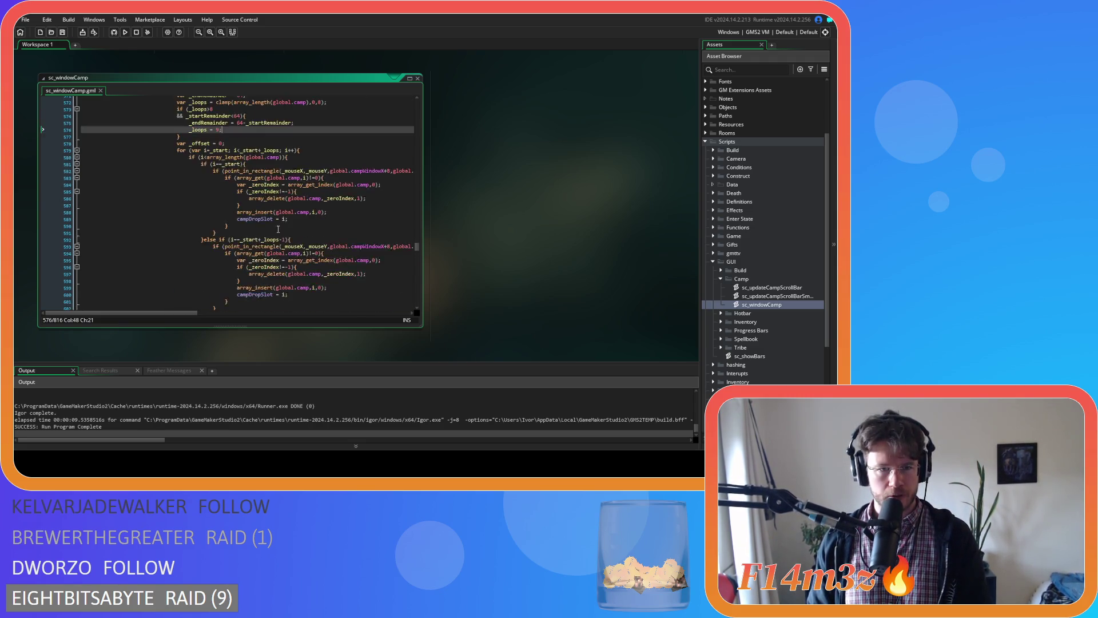
{"action": "scroll", "coordinate": [278, 227], "scroll_direction": "up", "scroll_amount": 3}
{"action": "left_click", "coordinate": [312, 219]}
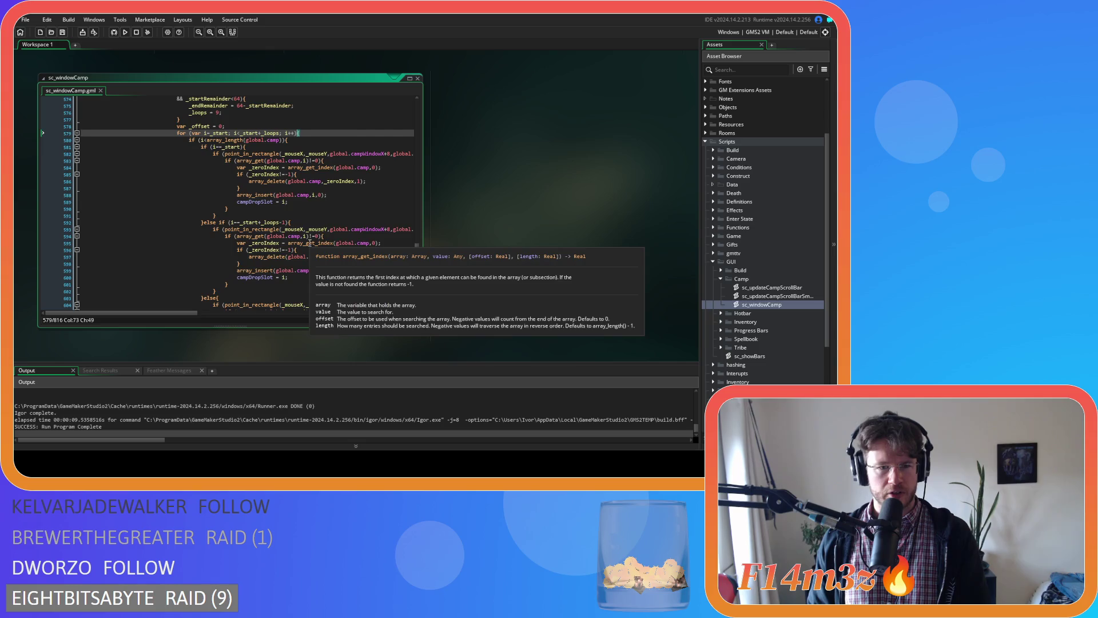
{"action": "scroll", "coordinate": [309, 243], "scroll_direction": "down", "scroll_amount": 1}
{"action": "left_click", "coordinate": [299, 210]}
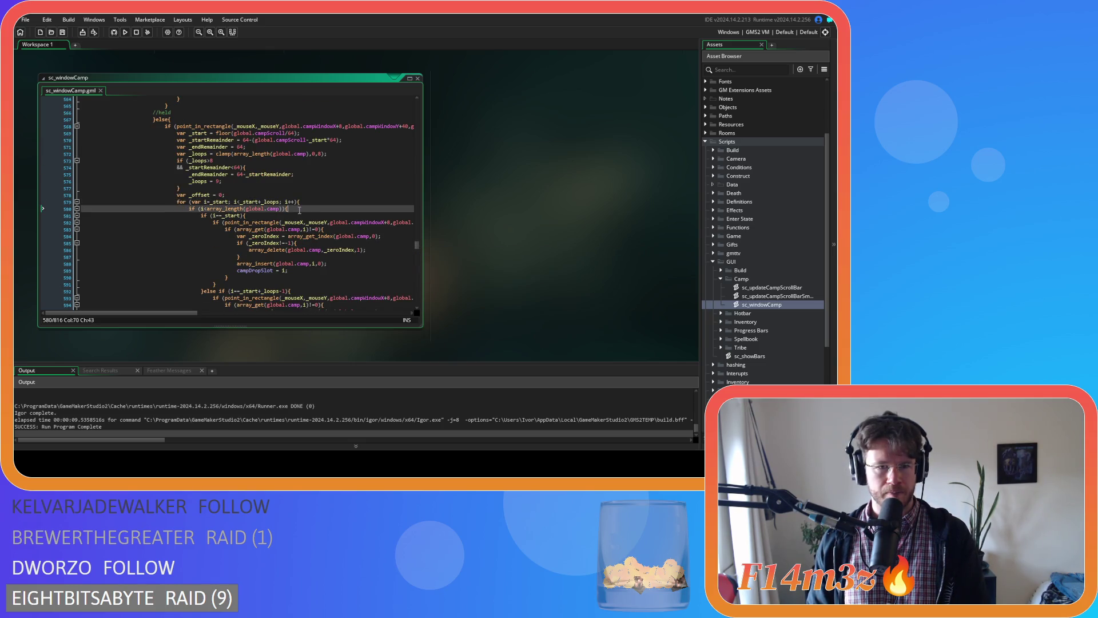
{"action": "scroll", "coordinate": [299, 210], "scroll_direction": "down", "scroll_amount": 20}
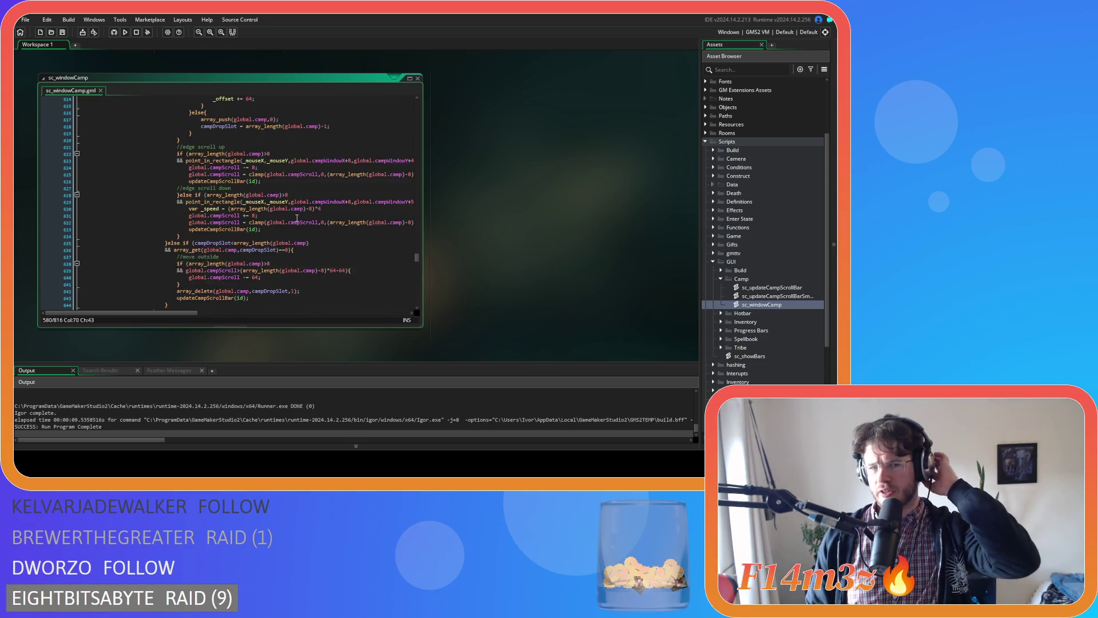
{"action": "scroll", "coordinate": [297, 218], "scroll_direction": "up", "scroll_amount": 20}
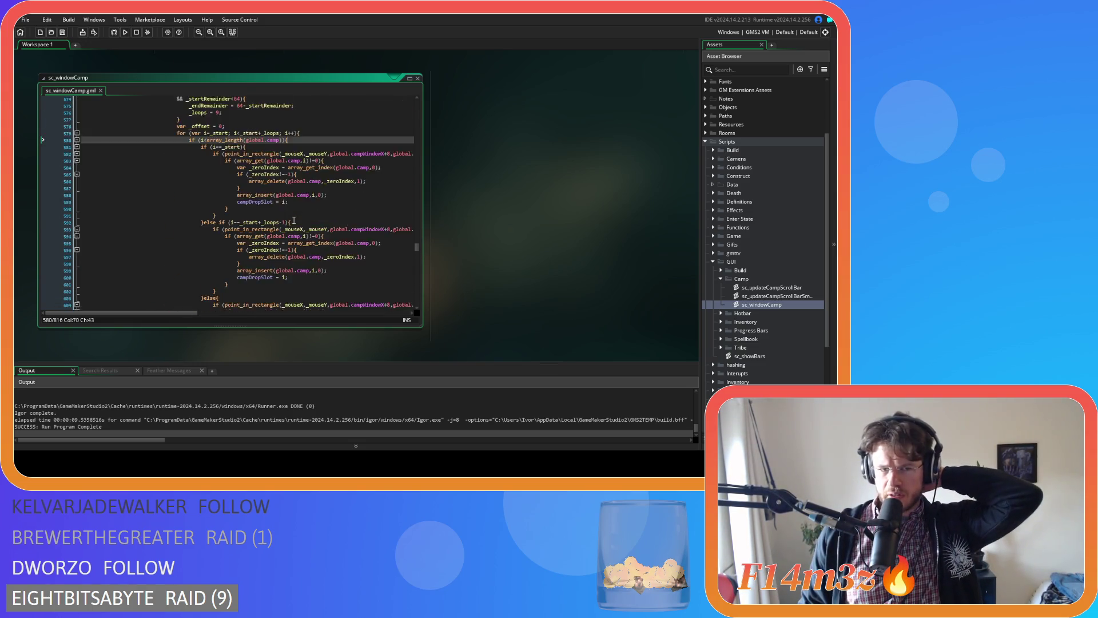
{"action": "scroll", "coordinate": [294, 220], "scroll_direction": "up", "scroll_amount": 4}
{"action": "left_click", "coordinate": [252, 245]}
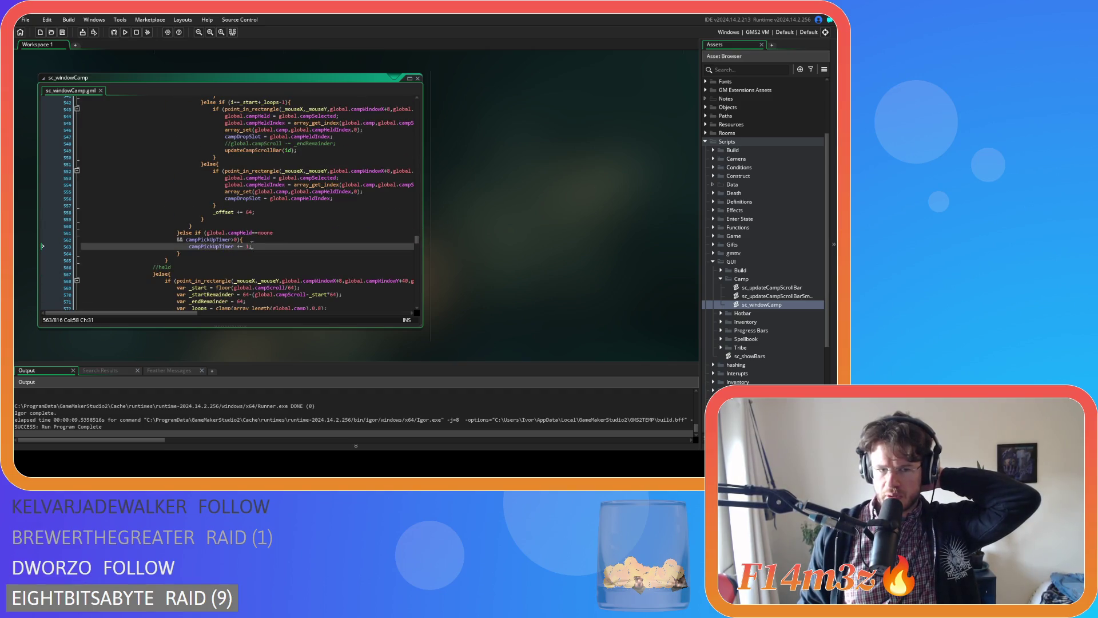
{"action": "scroll", "coordinate": [259, 244], "scroll_direction": "up", "scroll_amount": 8}
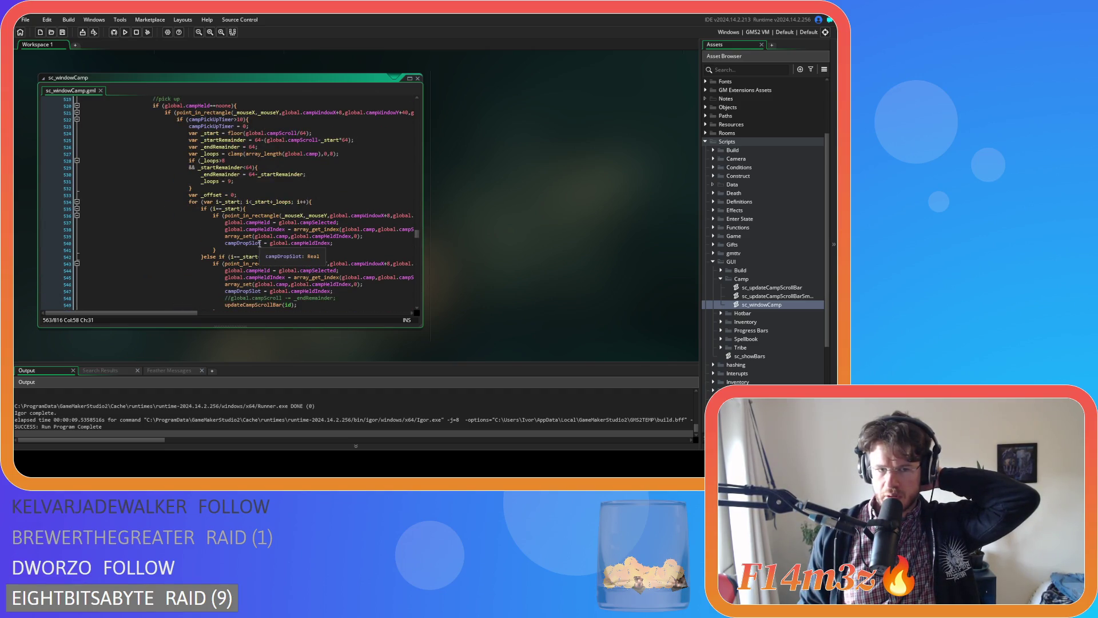
{"action": "scroll", "coordinate": [257, 228], "scroll_direction": "up", "scroll_amount": 2}
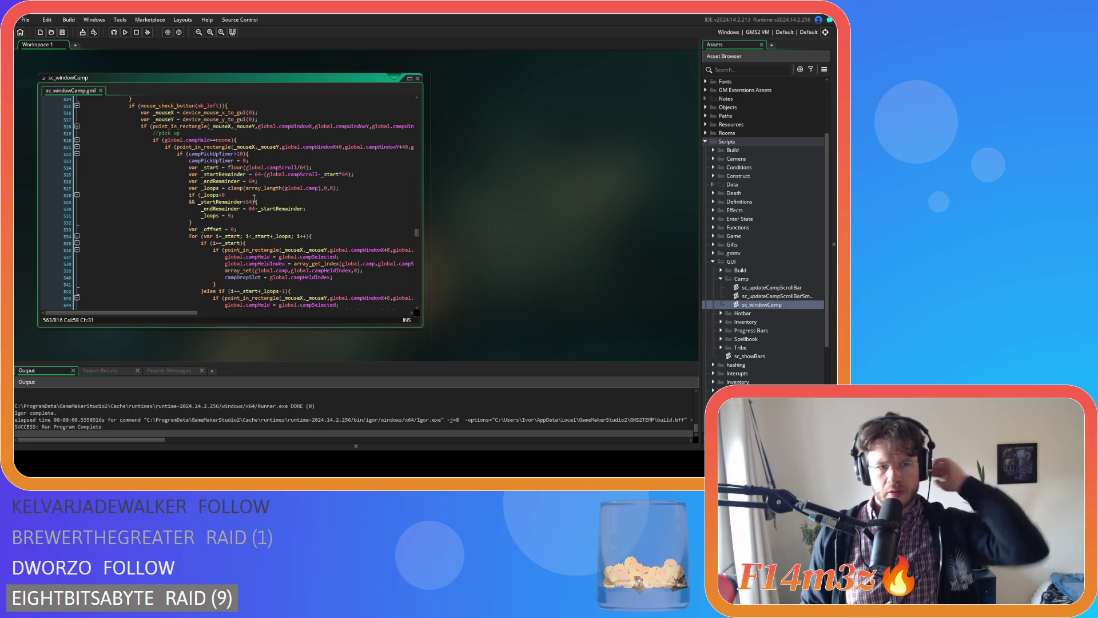
{"action": "scroll", "coordinate": [255, 203], "scroll_direction": "down", "scroll_amount": 3}
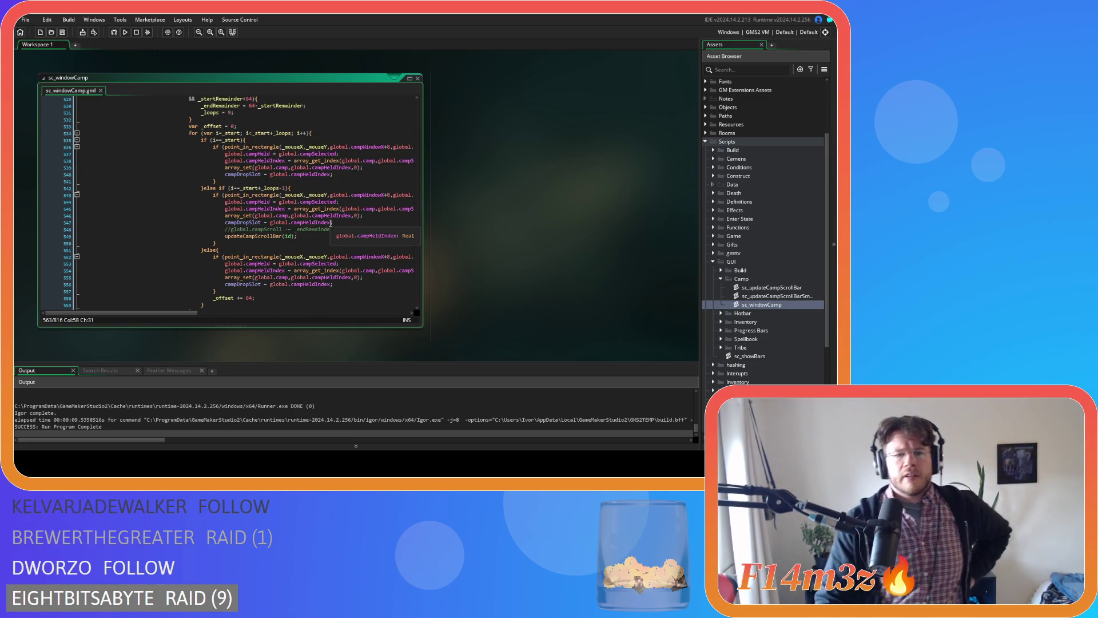
{"action": "scroll", "coordinate": [330, 225], "scroll_direction": "down", "scroll_amount": 3}
{"action": "scroll", "coordinate": [354, 258], "scroll_direction": "down", "scroll_amount": 3}
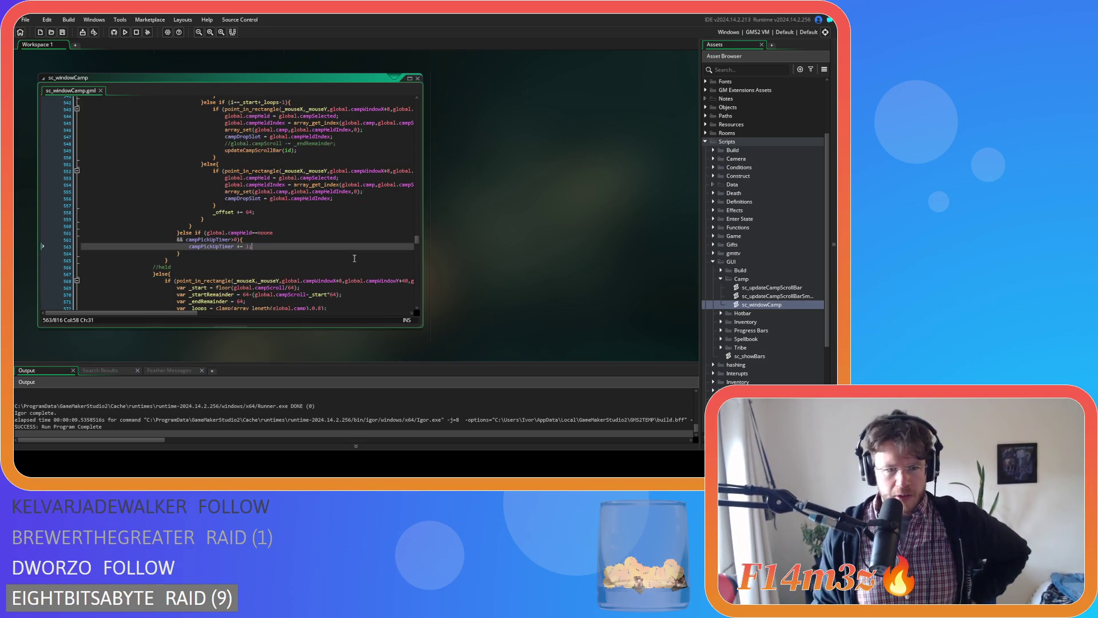
{"action": "scroll", "coordinate": [355, 258], "scroll_direction": "down", "scroll_amount": 20}
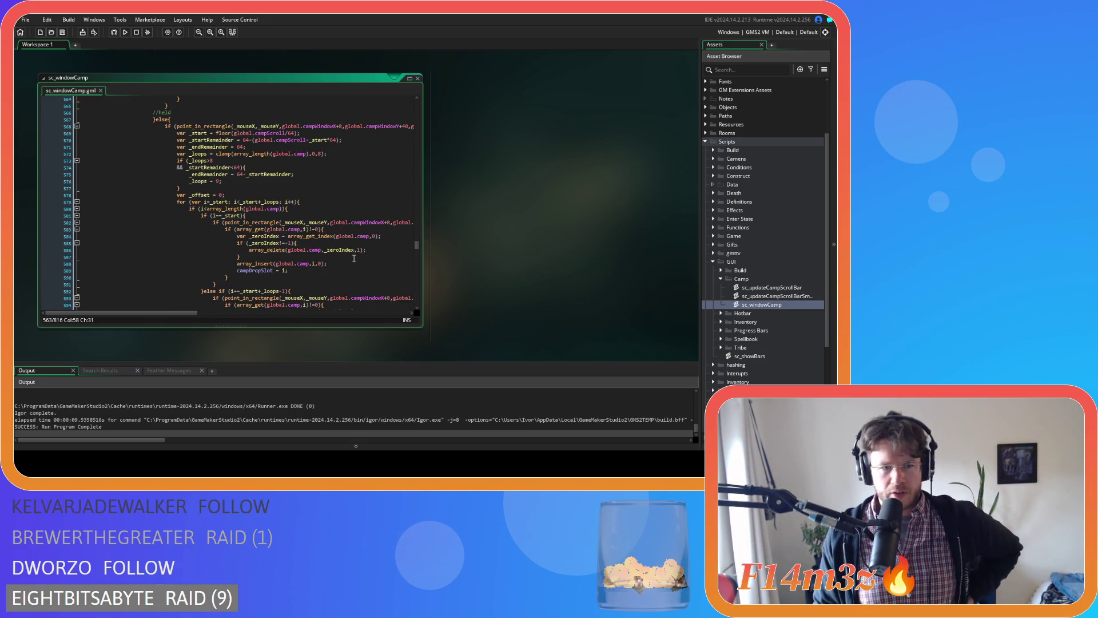
{"action": "scroll", "coordinate": [354, 244], "scroll_direction": "down", "scroll_amount": 14}
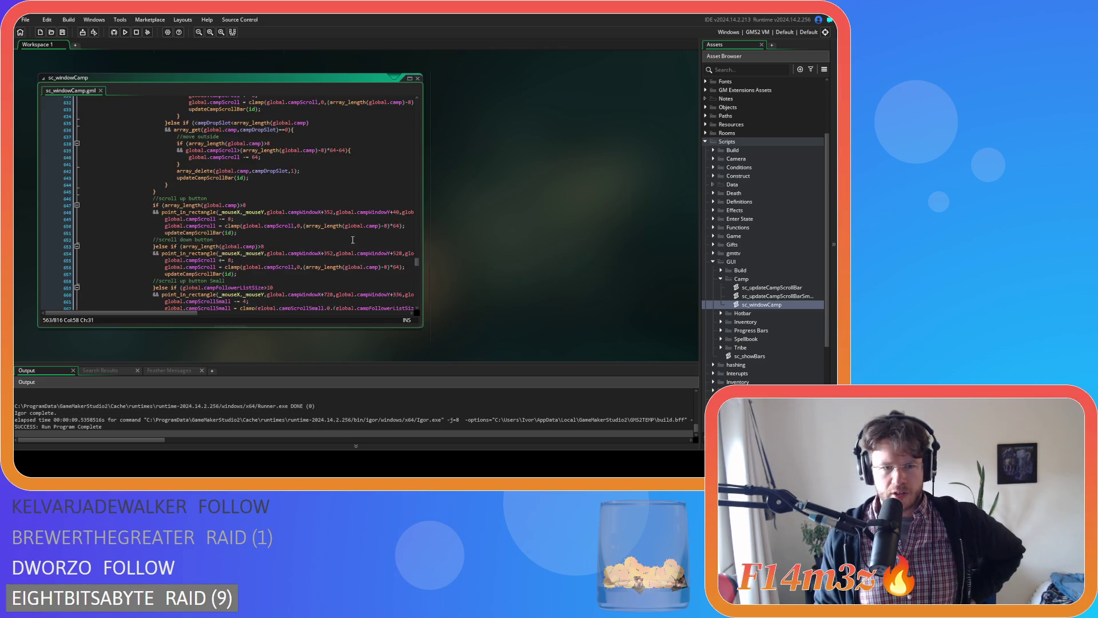
{"action": "left_click", "coordinate": [349, 240]}
{"action": "left_click", "coordinate": [221, 220]}
{"action": "left_click", "coordinate": [279, 212]}
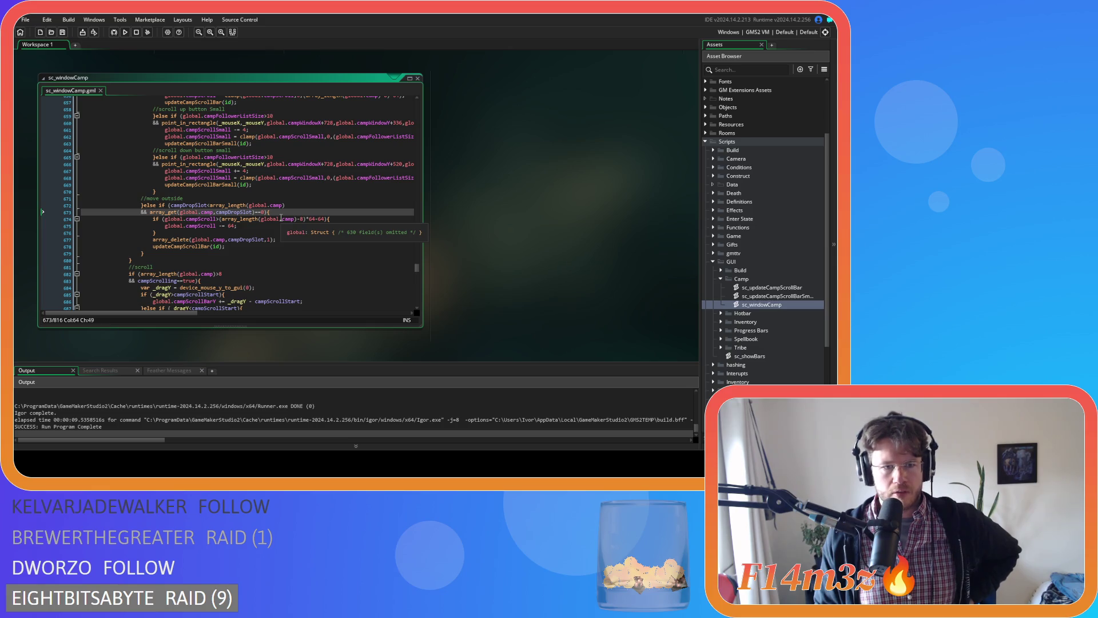
{"action": "left_click", "coordinate": [301, 250]}
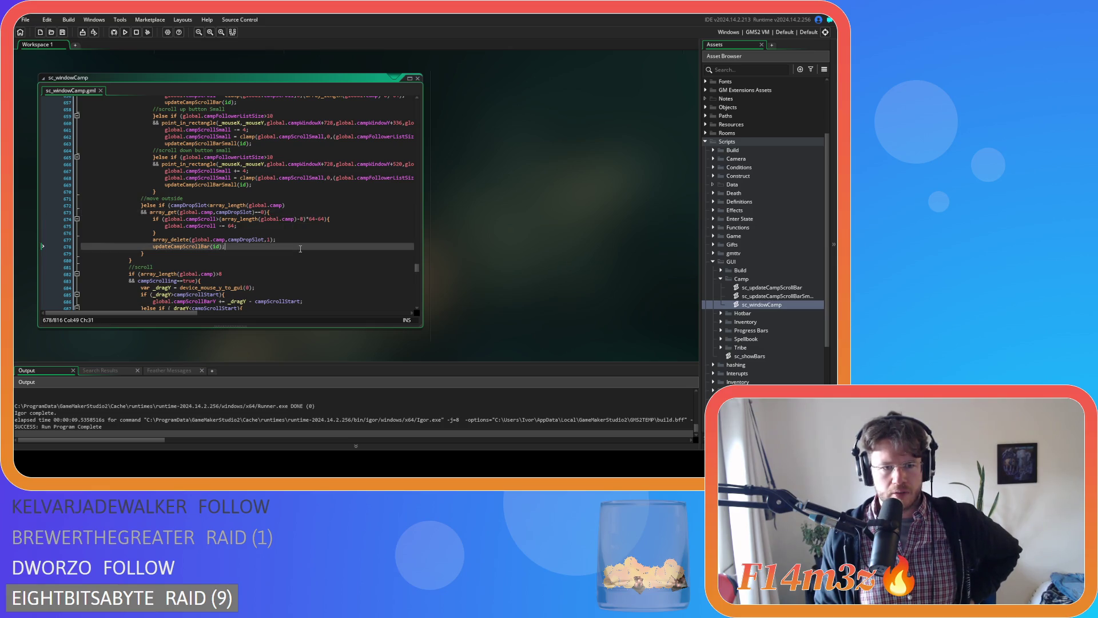
{"action": "left_click", "coordinate": [309, 253]}
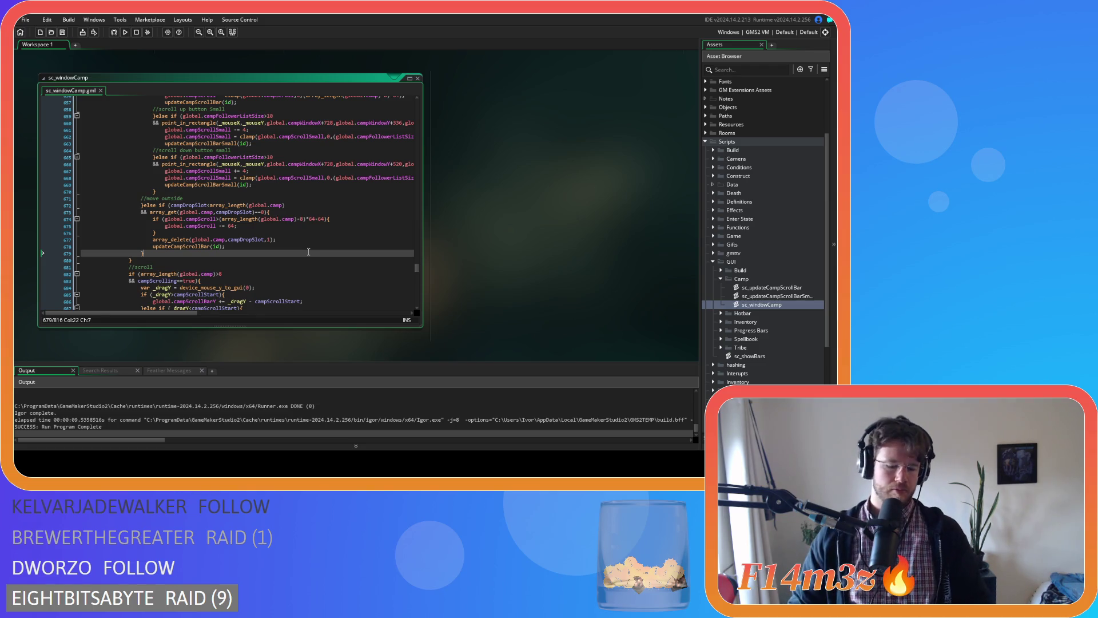
Rebuild and relaunch the game repeatedly until it runs with the Camp window open
{"action": "key", "text": "F5"}
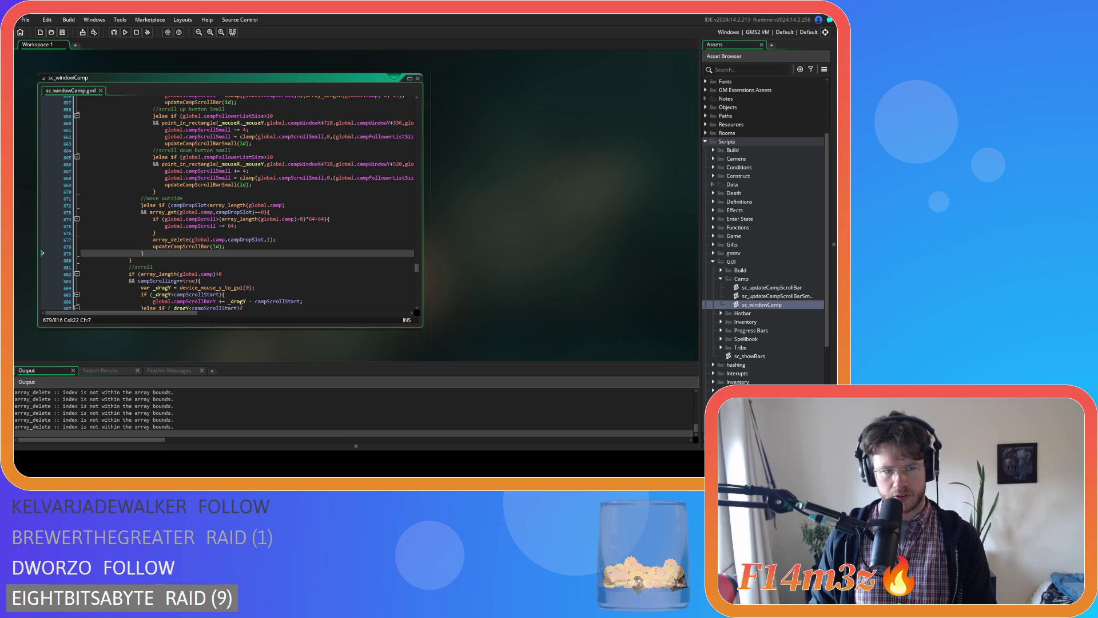
{"action": "key", "text": "alt+Tab"}
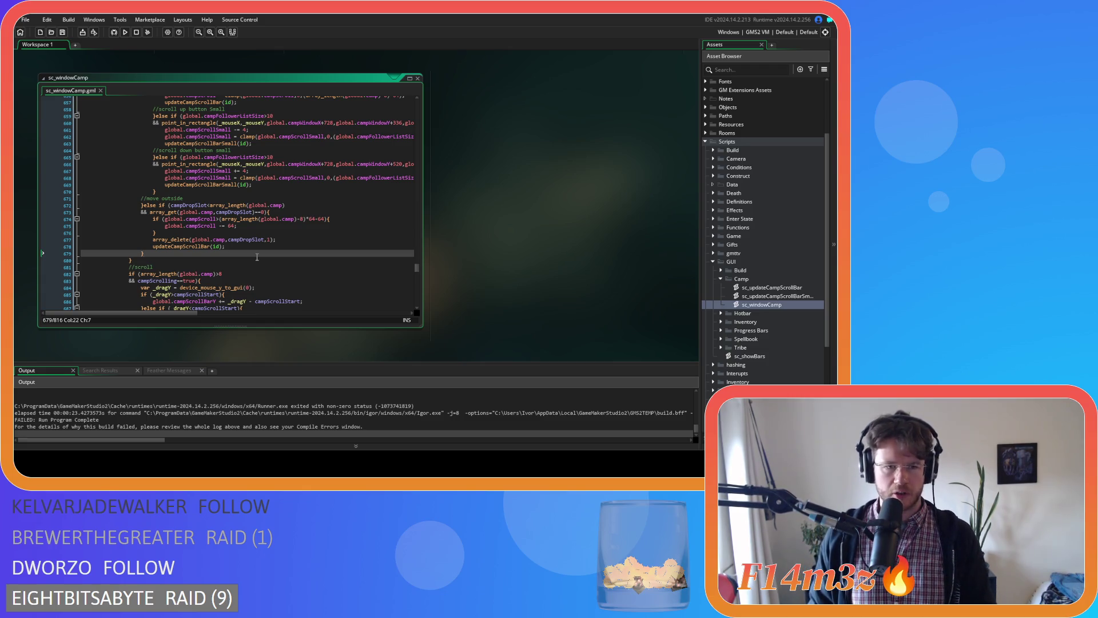
{"action": "key", "text": "F5"}
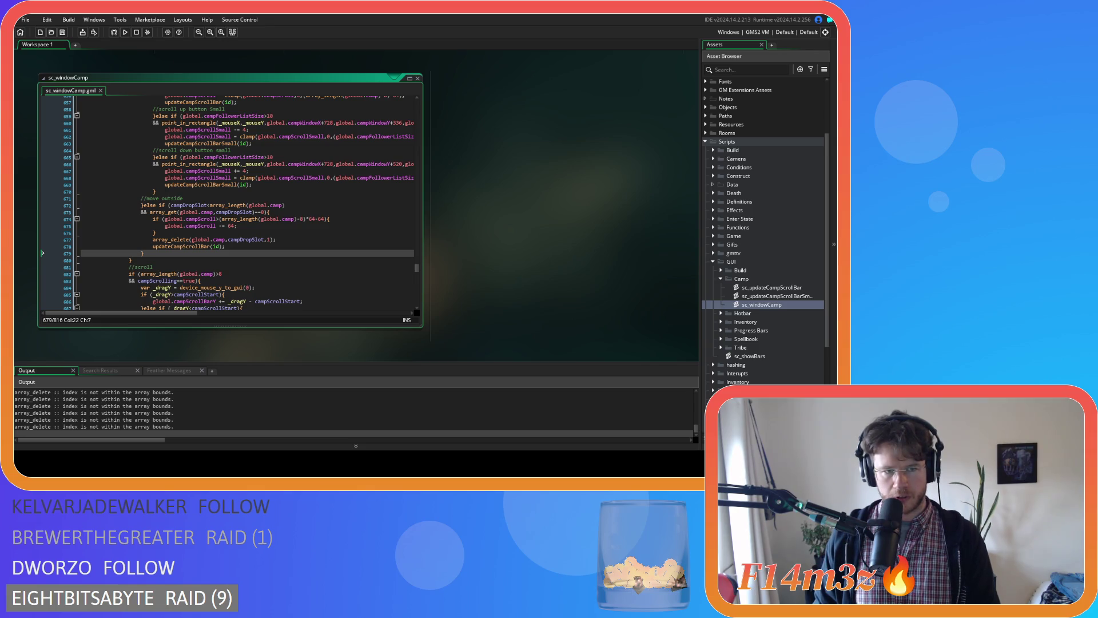
{"action": "key", "text": "alt+Tab"}
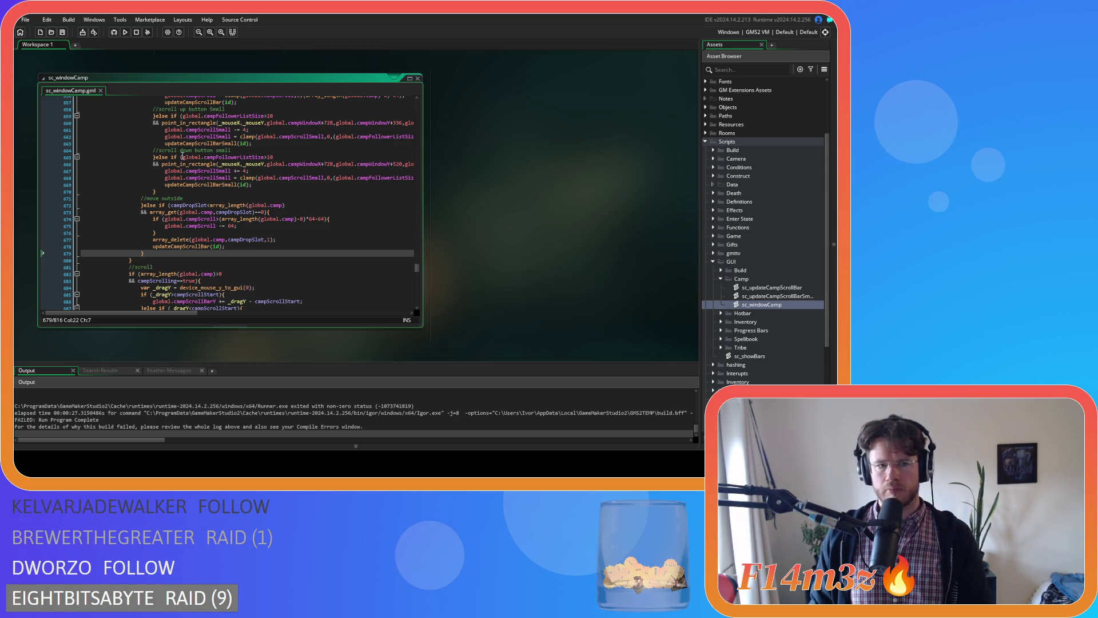
{"action": "key", "text": "F5"}
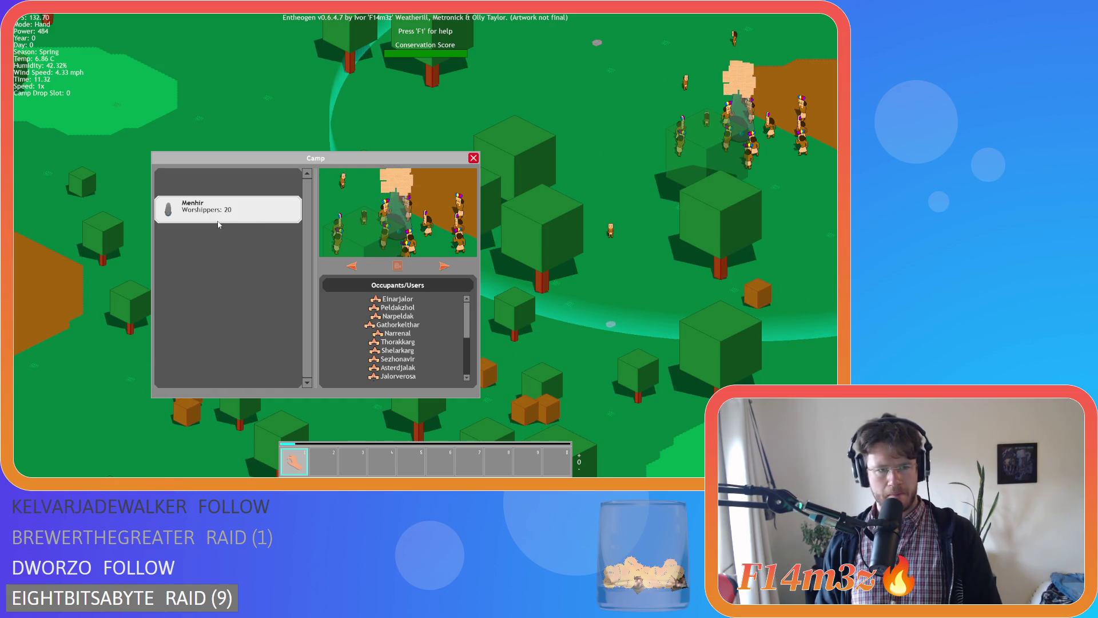
Quit to the title, quickload, open the Camp window and try moving the Menhir card
{"action": "key", "text": "Escape"}
{"action": "key", "text": "Escape"}
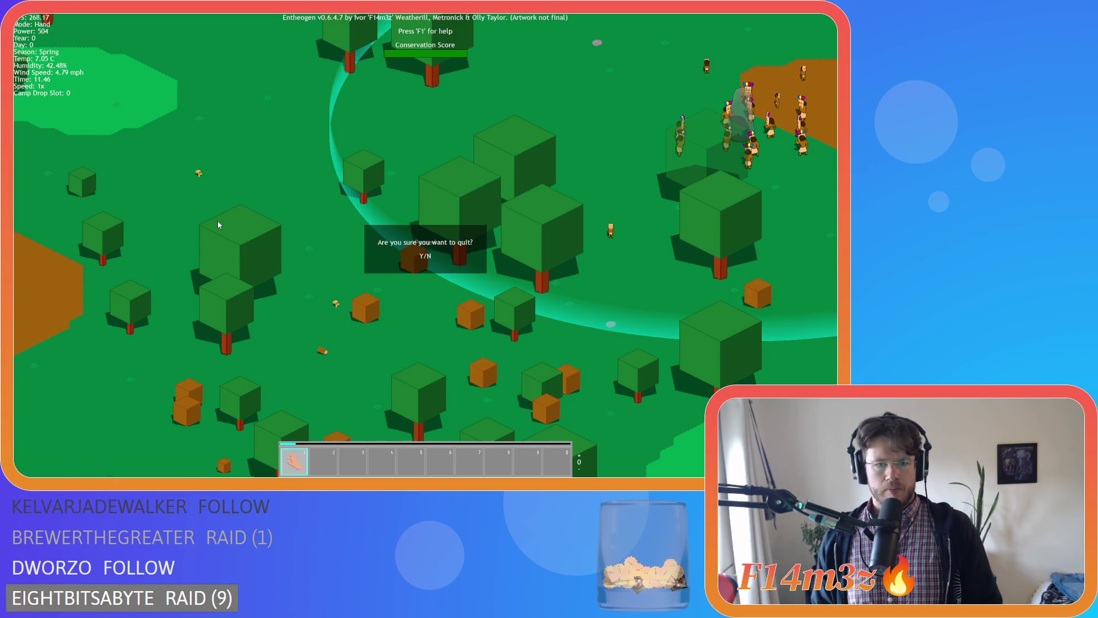
{"action": "key", "text": "y"}
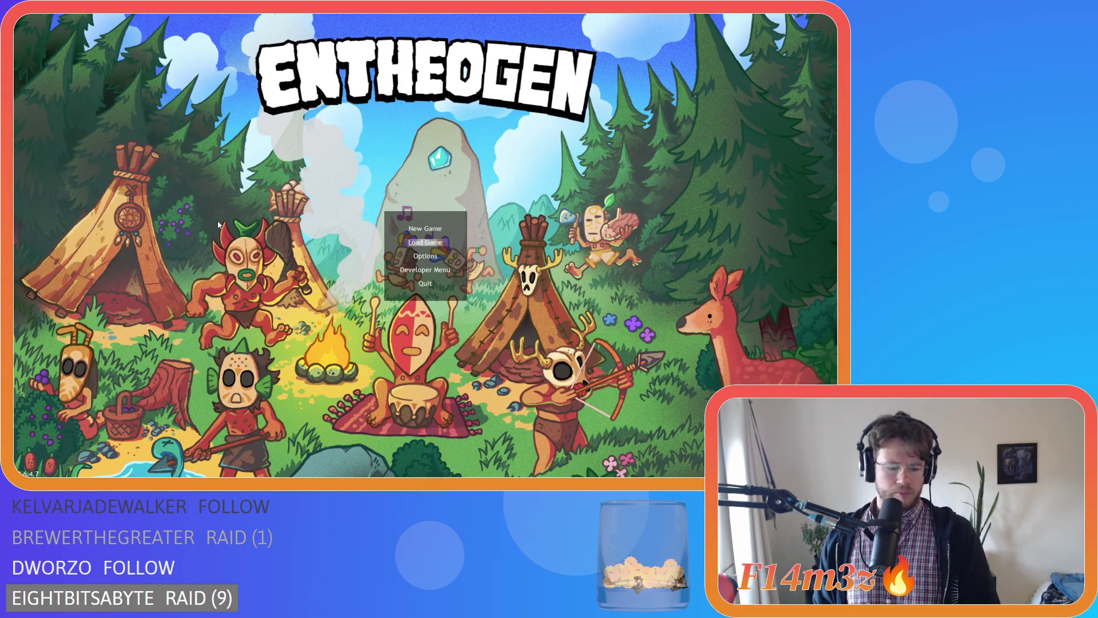
{"action": "key", "text": "Return"}
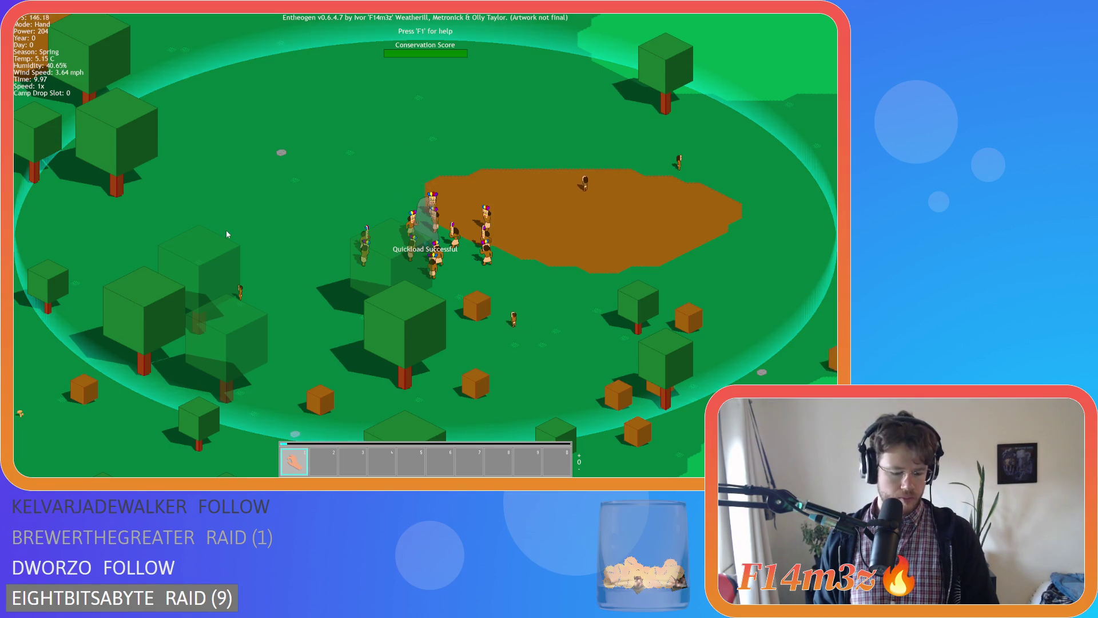
{"action": "key", "text": "c"}
{"action": "mouse_move", "coordinate": [210, 208]}
{"action": "left_mouse_down"}
{"action": "mouse_move", "coordinate": [225, 238]}
{"action": "mouse_move", "coordinate": [229, 179]}
{"action": "mouse_move", "coordinate": [235, 195]}
{"action": "mouse_move", "coordinate": [172, 195]}
{"action": "mouse_move", "coordinate": [198, 208]}
{"action": "left_mouse_up"}
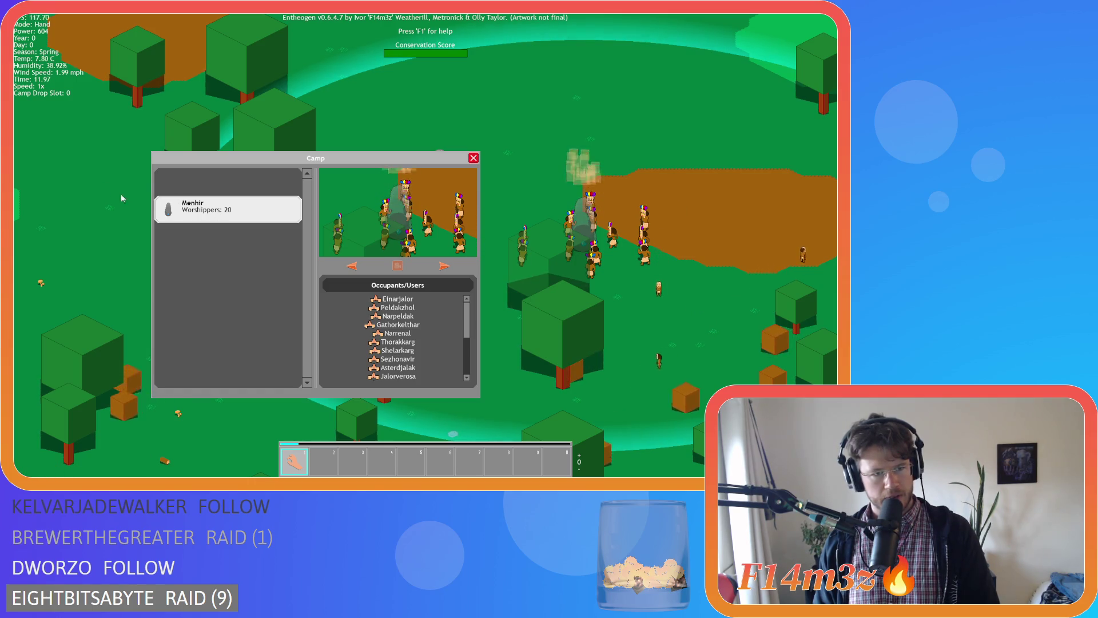
Quit and quickload again, then drag the Menhir card outside the Camp window
{"action": "key", "text": "Escape"}
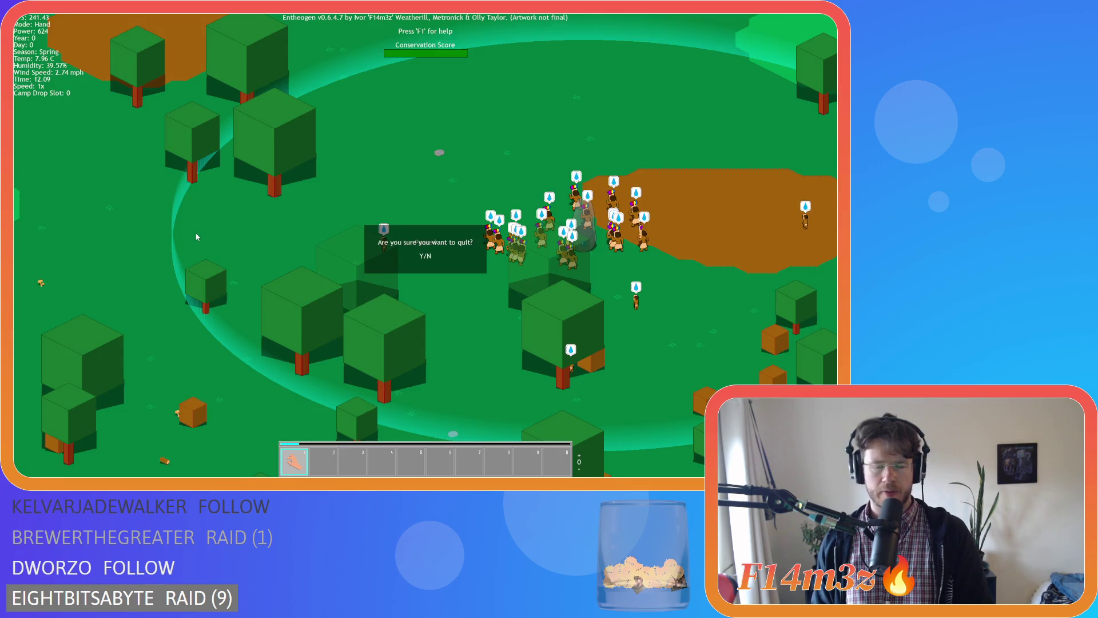
{"action": "key", "text": "y"}
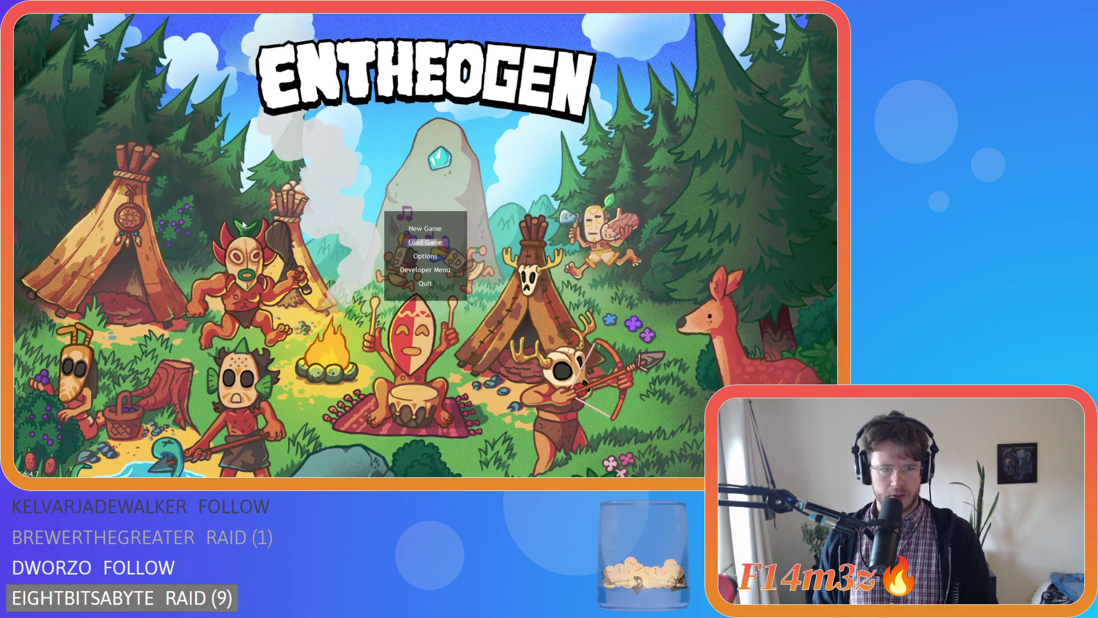
{"action": "key", "text": "Return"}
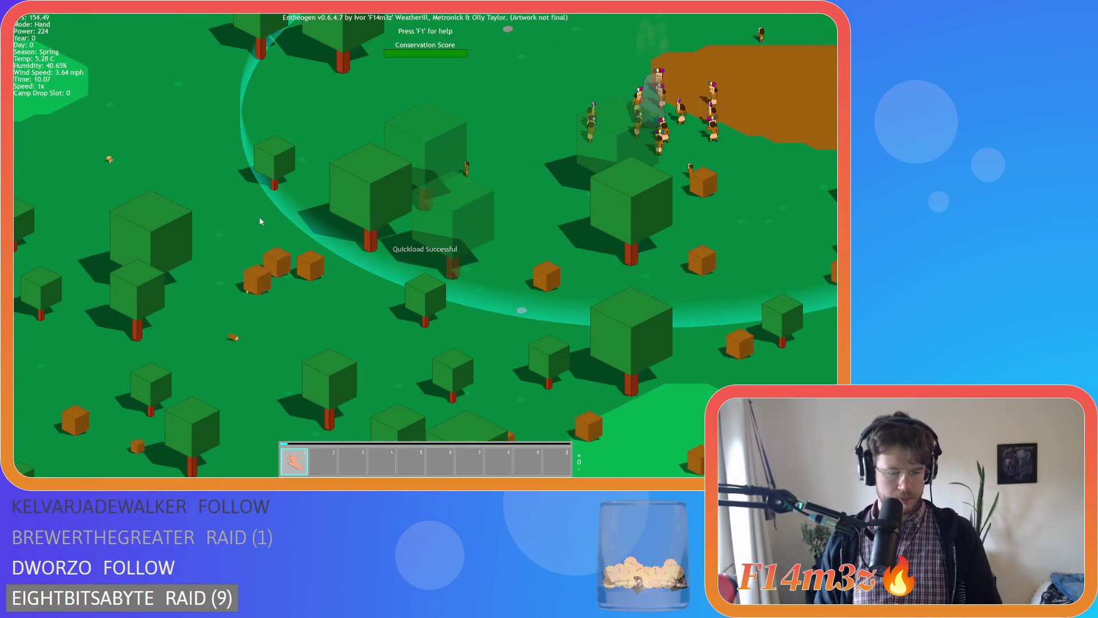
{"action": "mouse_move", "coordinate": [214, 185]}
{"action": "left_mouse_down"}
{"action": "mouse_move", "coordinate": [133, 189]}
{"action": "mouse_move", "coordinate": [150, 187]}
{"action": "left_mouse_up"}
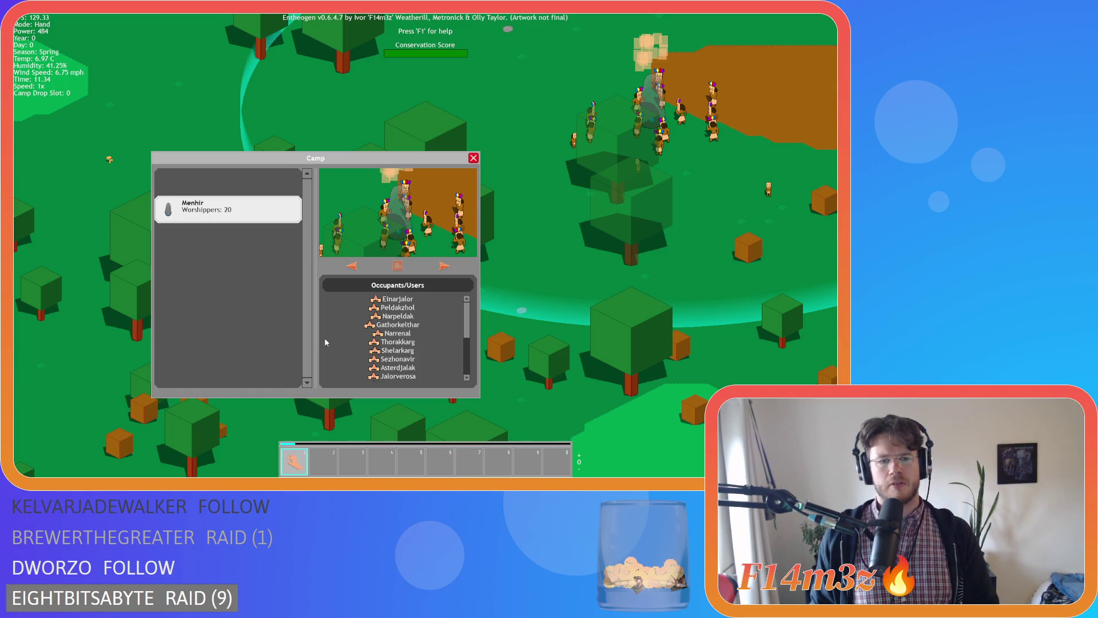
{"action": "left_click", "coordinate": [306, 325]}
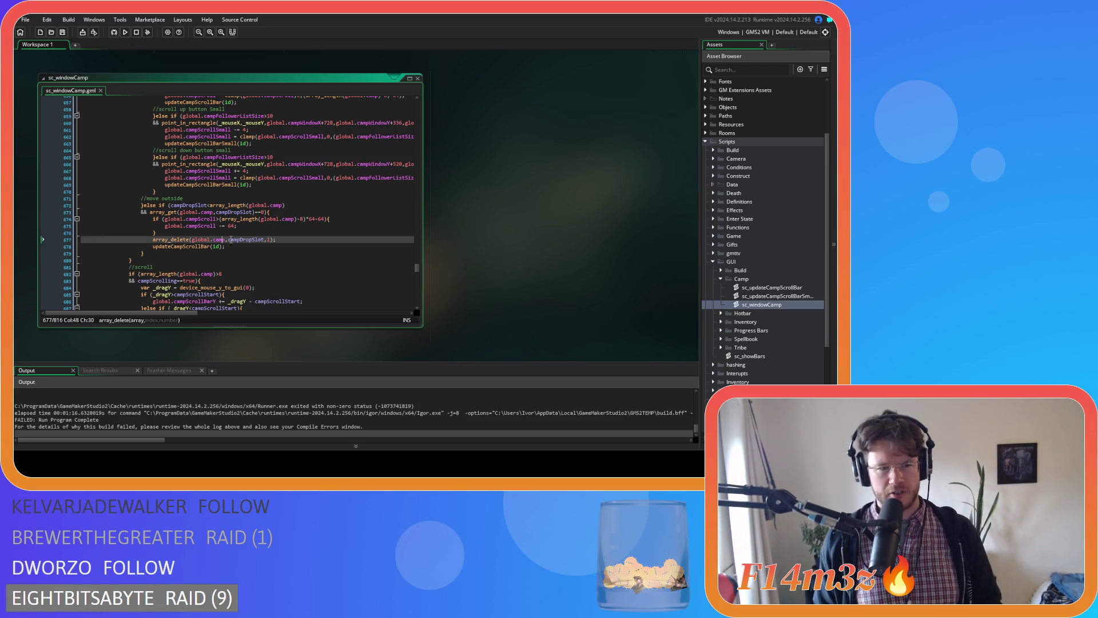
{"action": "left_click", "coordinate": [266, 227]}
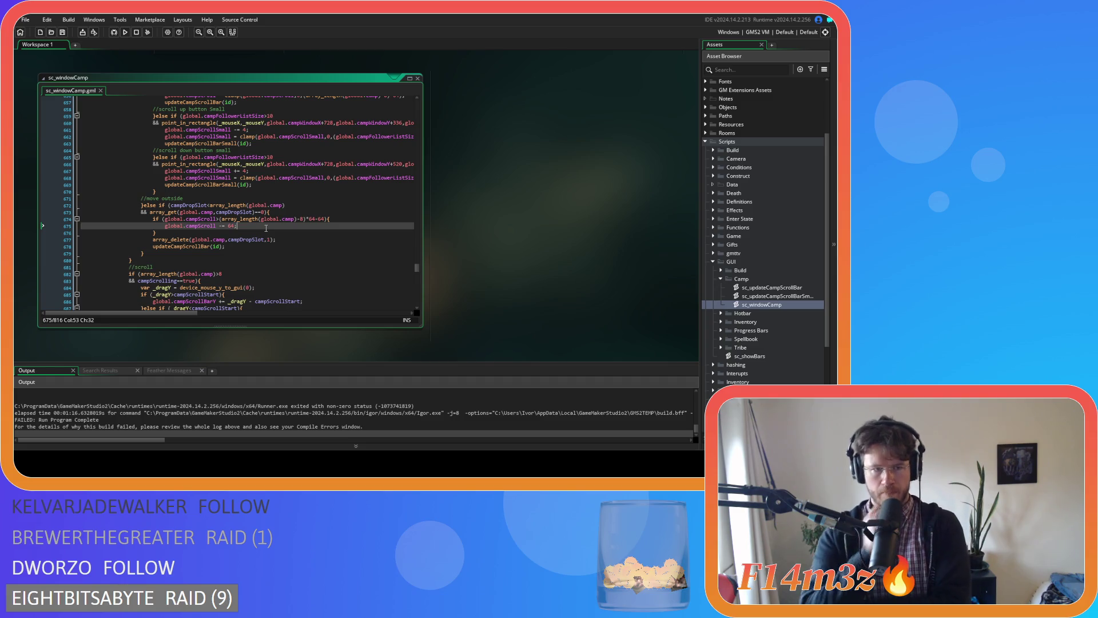
{"action": "scroll", "coordinate": [266, 228], "scroll_direction": "up", "scroll_amount": 20}
{"action": "scroll", "coordinate": [266, 228], "scroll_direction": "up", "scroll_amount": 8}
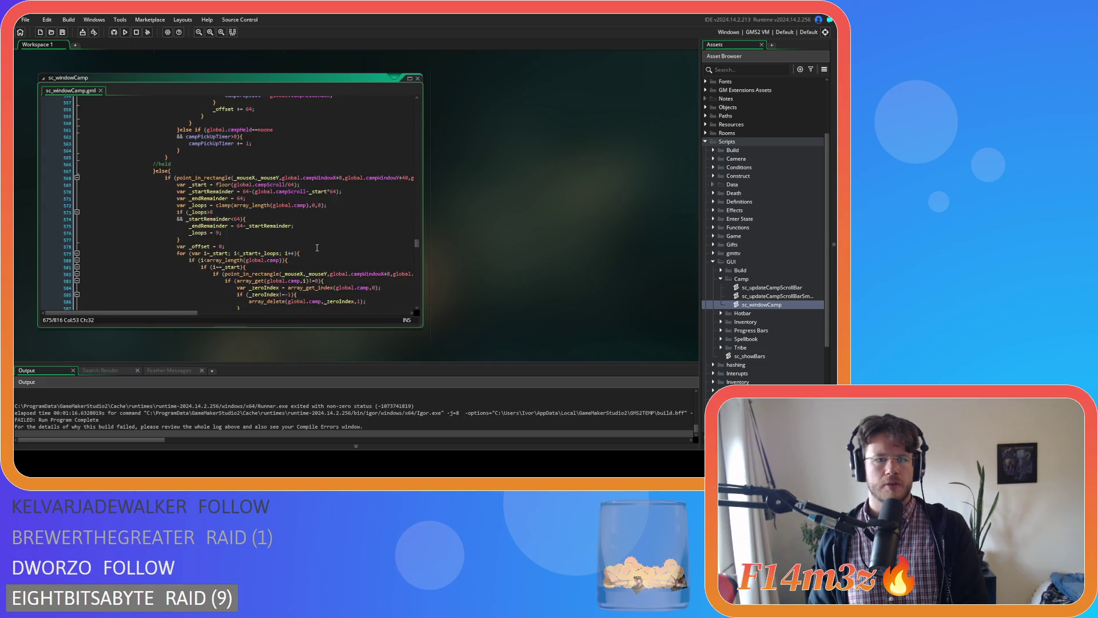
{"action": "scroll", "coordinate": [317, 247], "scroll_direction": "down", "scroll_amount": 4}
{"action": "scroll", "coordinate": [317, 247], "scroll_direction": "up", "scroll_amount": 12}
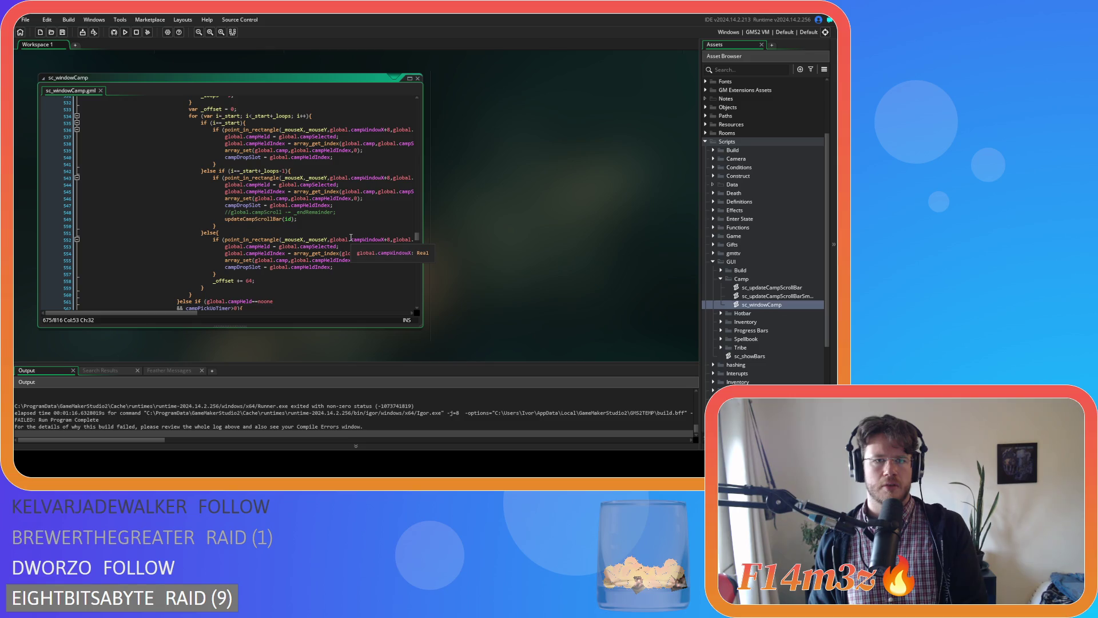
{"action": "scroll", "coordinate": [347, 239], "scroll_direction": "down", "scroll_amount": 3}
{"action": "scroll", "coordinate": [343, 241], "scroll_direction": "down", "scroll_amount": 15}
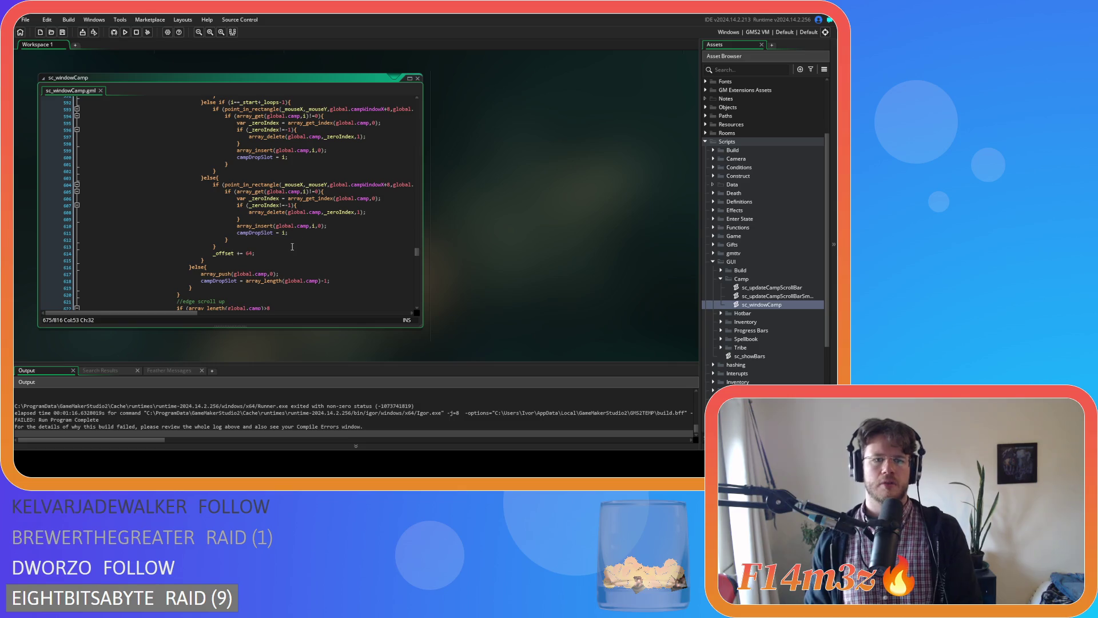
{"action": "scroll", "coordinate": [289, 250], "scroll_direction": "down", "scroll_amount": 3}
{"action": "scroll", "coordinate": [289, 249], "scroll_direction": "up", "scroll_amount": 6}
{"action": "scroll", "coordinate": [289, 249], "scroll_direction": "down", "scroll_amount": 7}
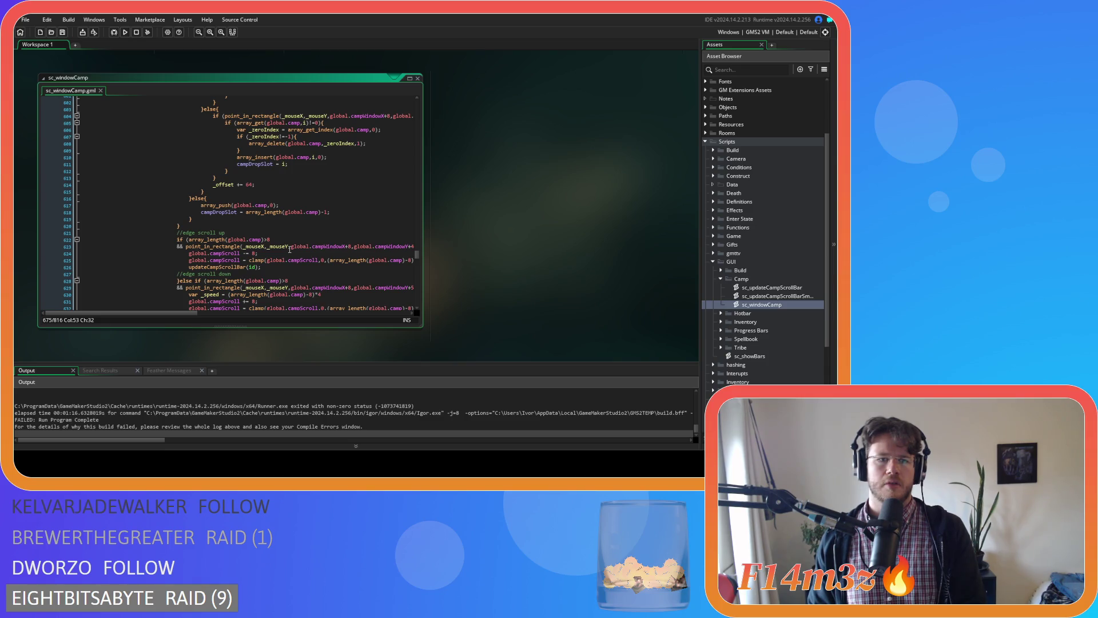
{"action": "scroll", "coordinate": [289, 249], "scroll_direction": "down", "scroll_amount": 12}
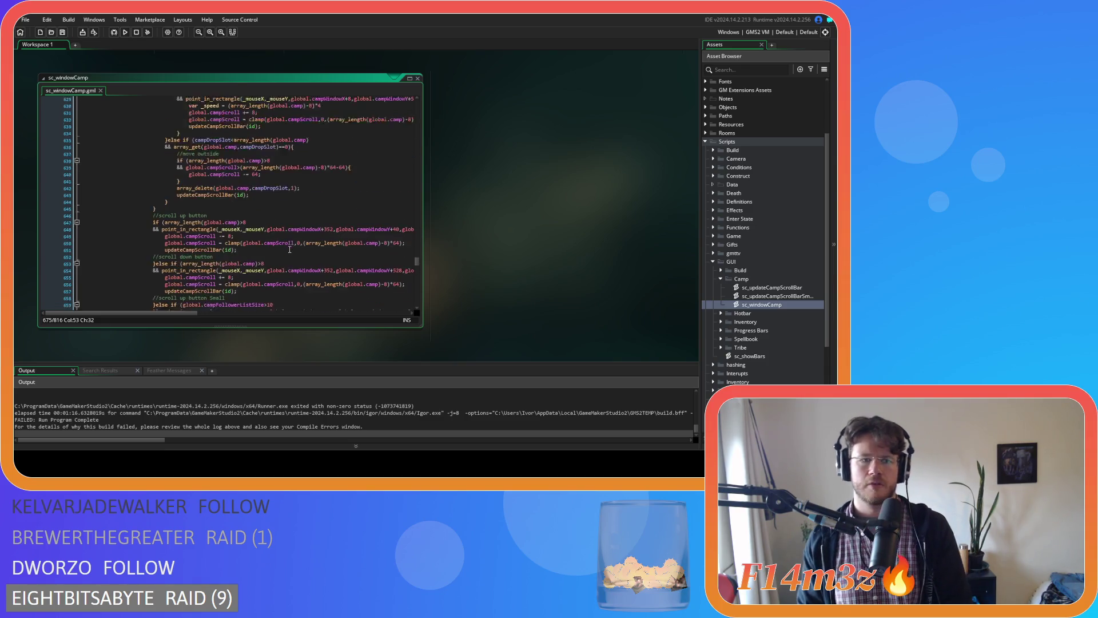
{"action": "scroll", "coordinate": [267, 244], "scroll_direction": "down", "scroll_amount": 4}
{"action": "scroll", "coordinate": [268, 244], "scroll_direction": "down", "scroll_amount": 4}
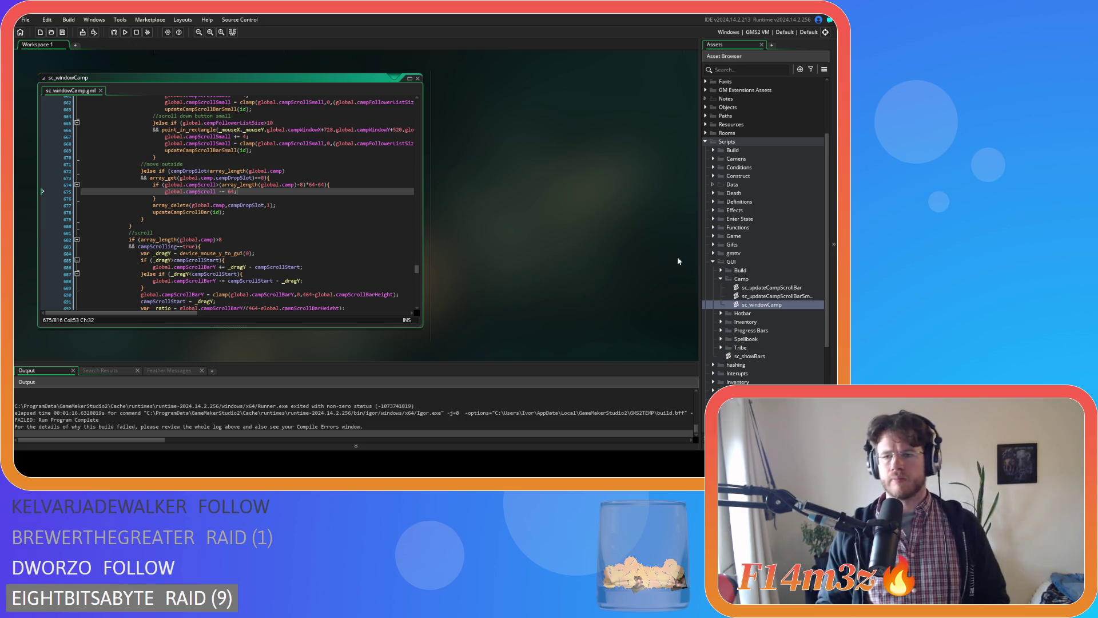
{"action": "scroll", "coordinate": [605, 274], "scroll_direction": "up", "scroll_amount": 5}
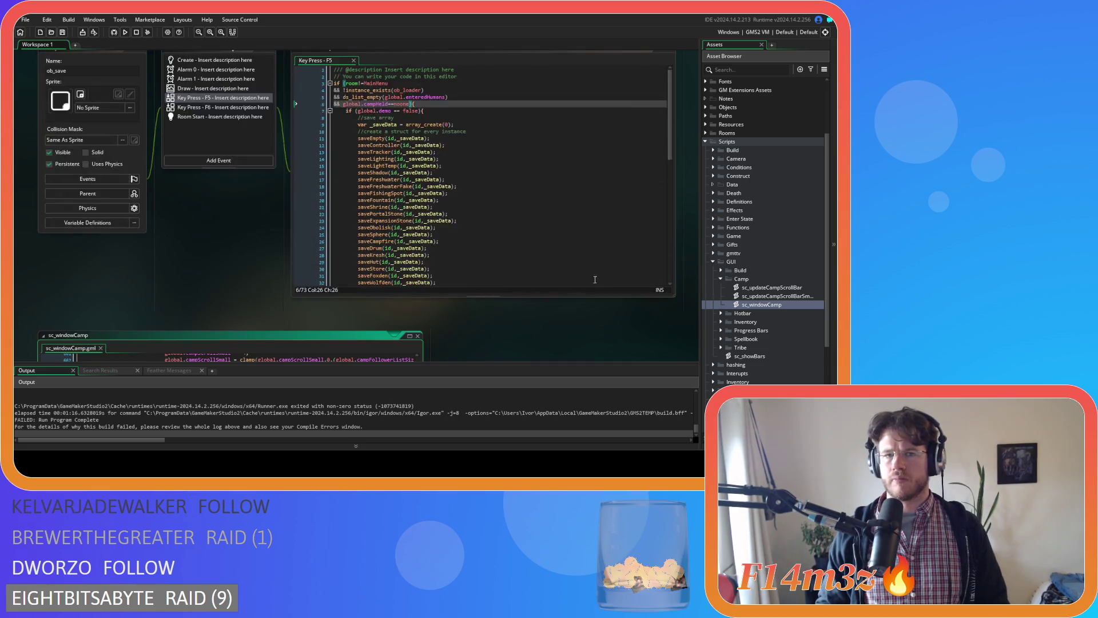
Open the Draw GUI event of the ob_gui object from the Game objects group
{"action": "scroll", "coordinate": [155, 283], "scroll_direction": "up", "scroll_amount": 2}
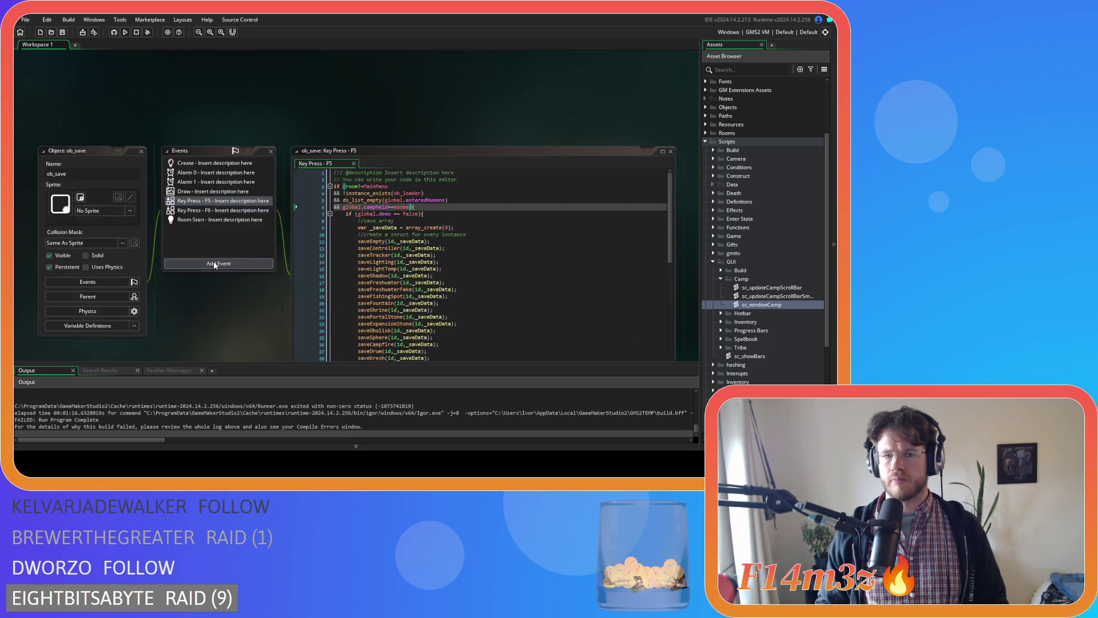
{"action": "scroll", "coordinate": [214, 261], "scroll_direction": "down", "scroll_amount": 2}
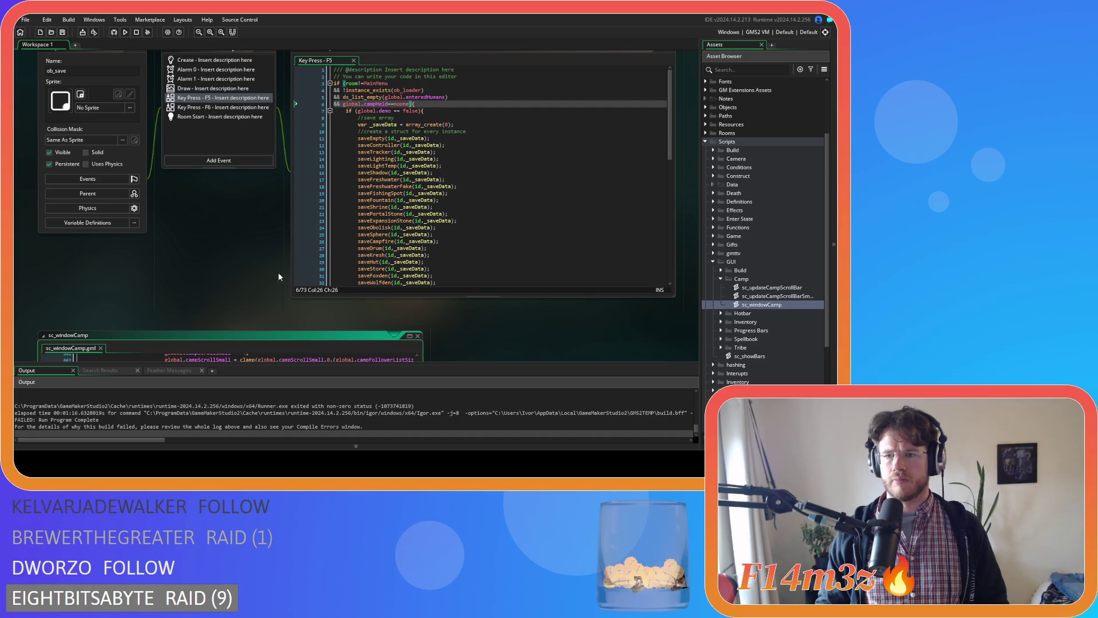
{"action": "scroll", "coordinate": [767, 259], "scroll_direction": "up", "scroll_amount": 3}
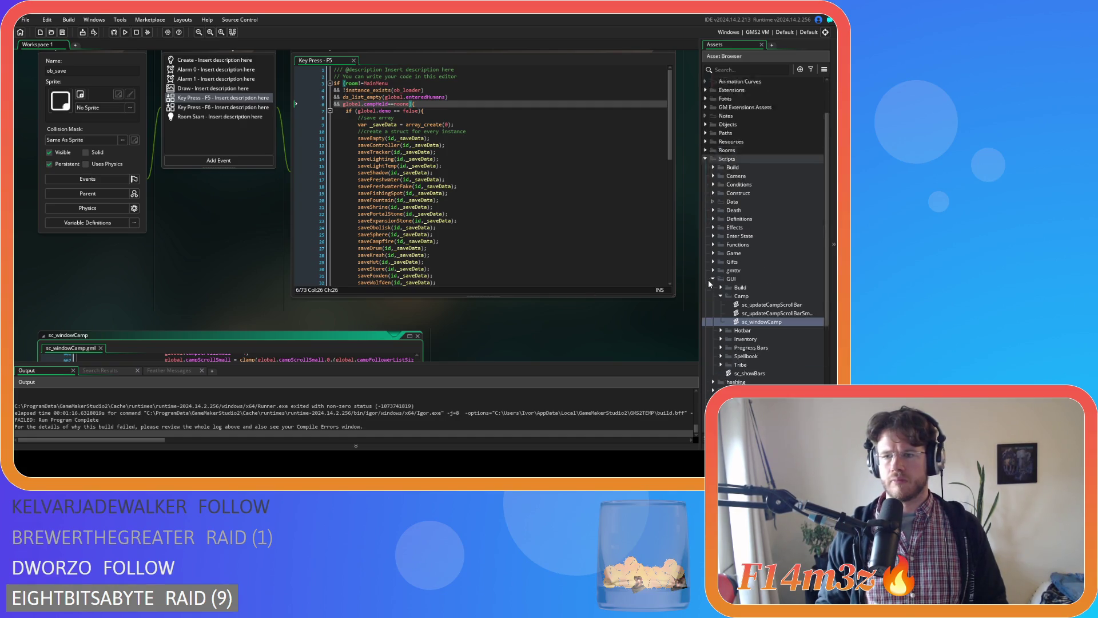
{"action": "scroll", "coordinate": [709, 273], "scroll_direction": "up", "scroll_amount": 2}
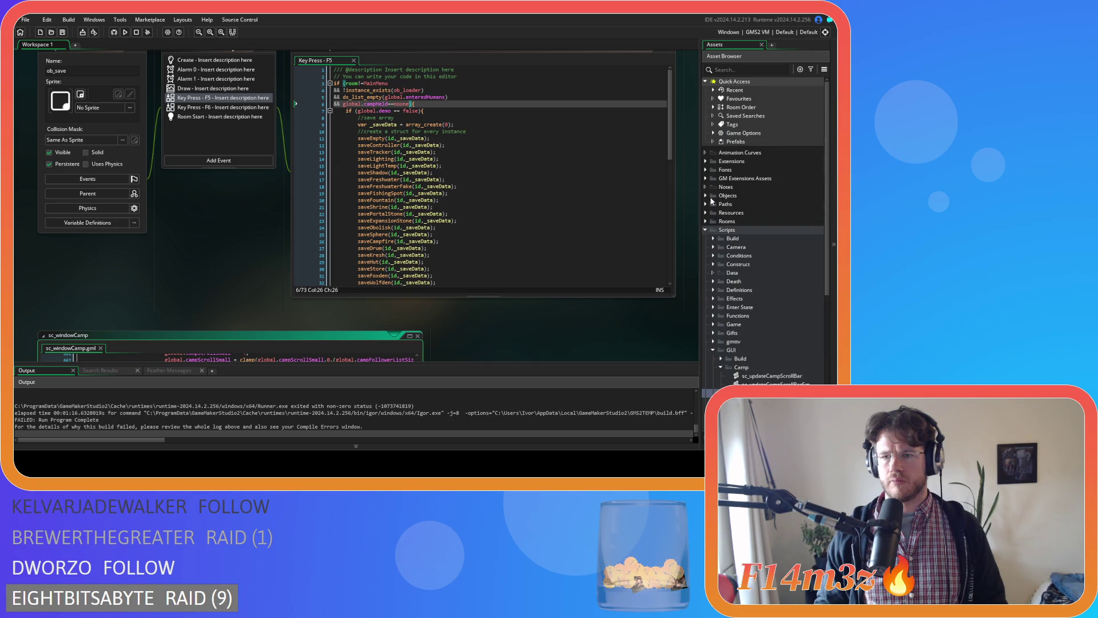
{"action": "left_click", "coordinate": [707, 197]}
{"action": "left_click", "coordinate": [713, 238]}
{"action": "double_click", "coordinate": [742, 264]}
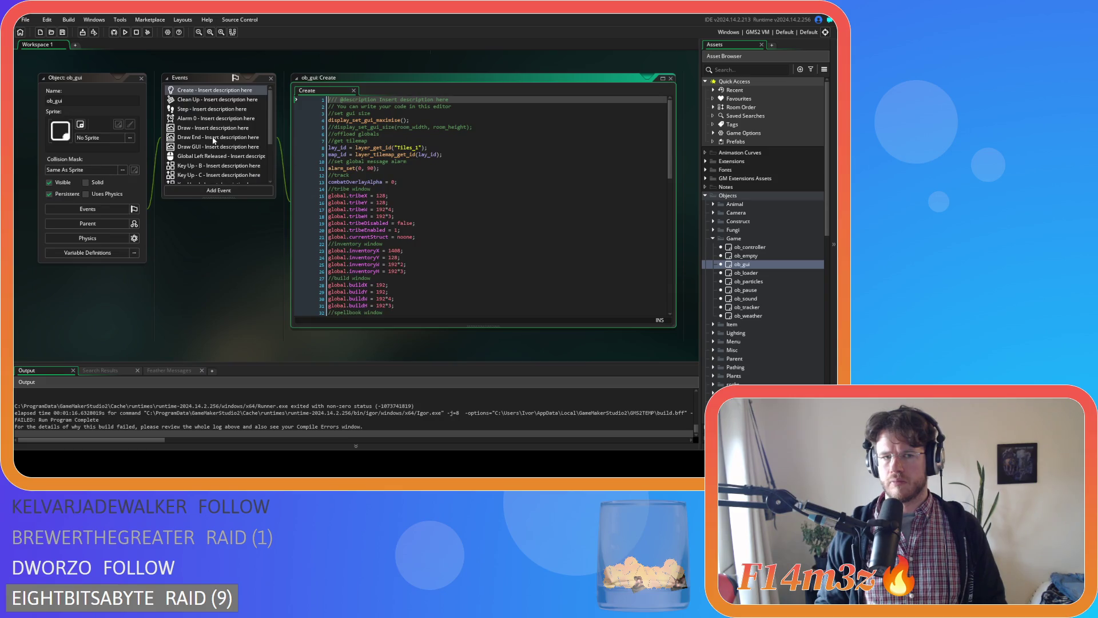
{"action": "scroll", "coordinate": [213, 140], "scroll_direction": "down", "scroll_amount": 3}
{"action": "scroll", "coordinate": [222, 173], "scroll_direction": "up", "scroll_amount": 3}
{"action": "left_click", "coordinate": [217, 147]}
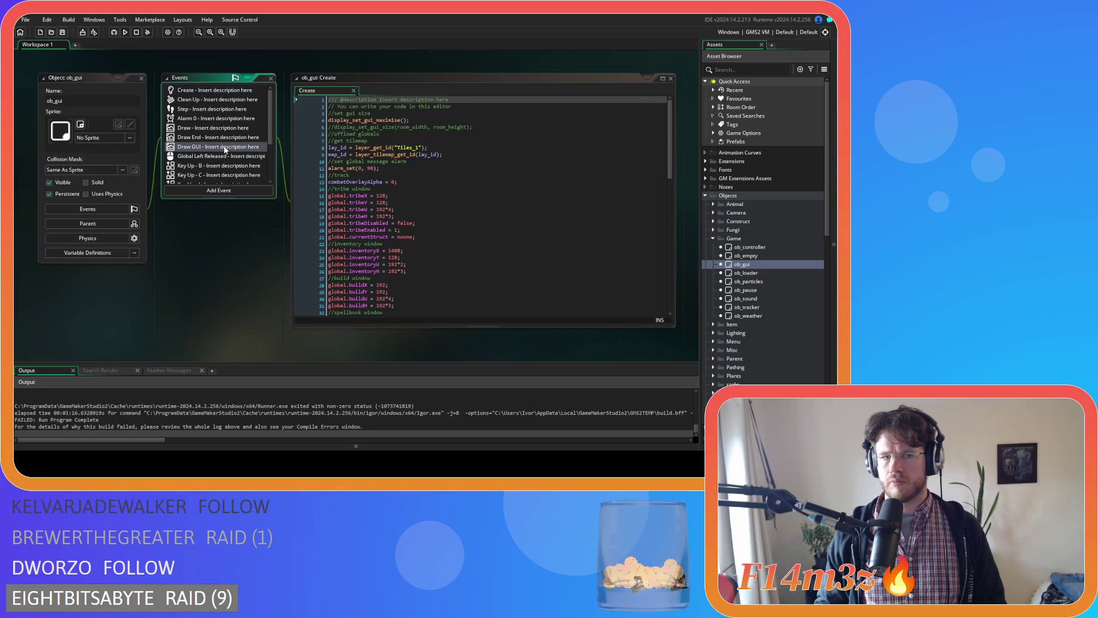
{"action": "scroll", "coordinate": [566, 235], "scroll_direction": "down", "scroll_amount": 20}
{"action": "scroll", "coordinate": [565, 235], "scroll_direction": "down", "scroll_amount": 5}
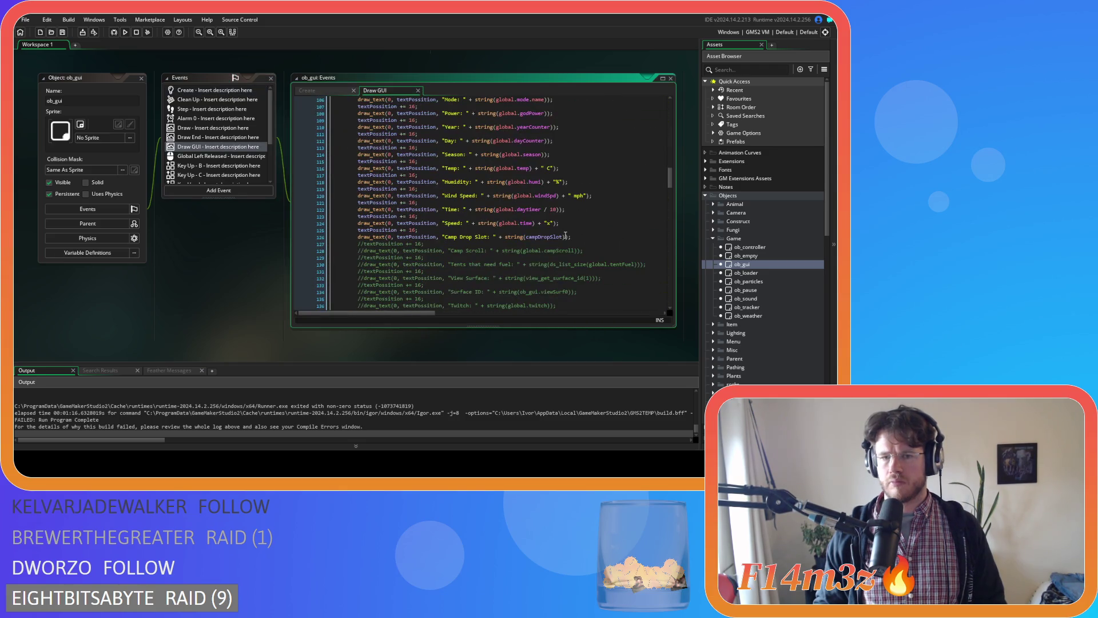
Rename the label to Camp Length, print array_length(global.camp) instead of campDropSlot, and run
{"action": "left_click_drag", "start_coordinate": [489, 236], "coordinate": [461, 239]}
{"action": "type", "text": "Length"}
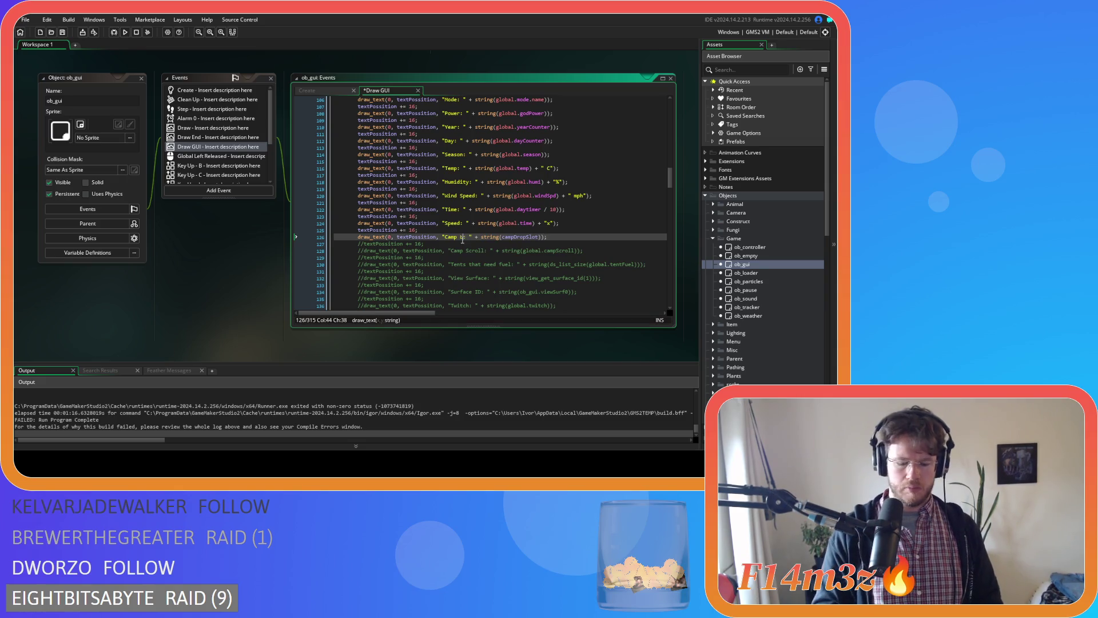
{"action": "double_click", "coordinate": [524, 237]}
{"action": "type", "text": "array_le"}
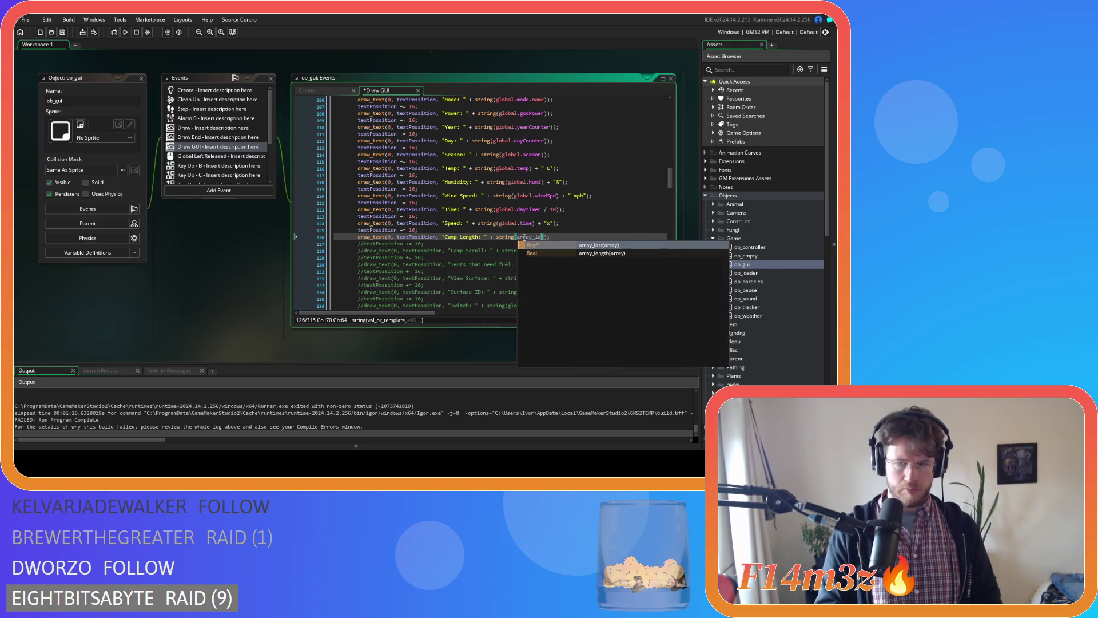
{"action": "key", "text": "Return"}
{"action": "type", "text": "global.cam"}
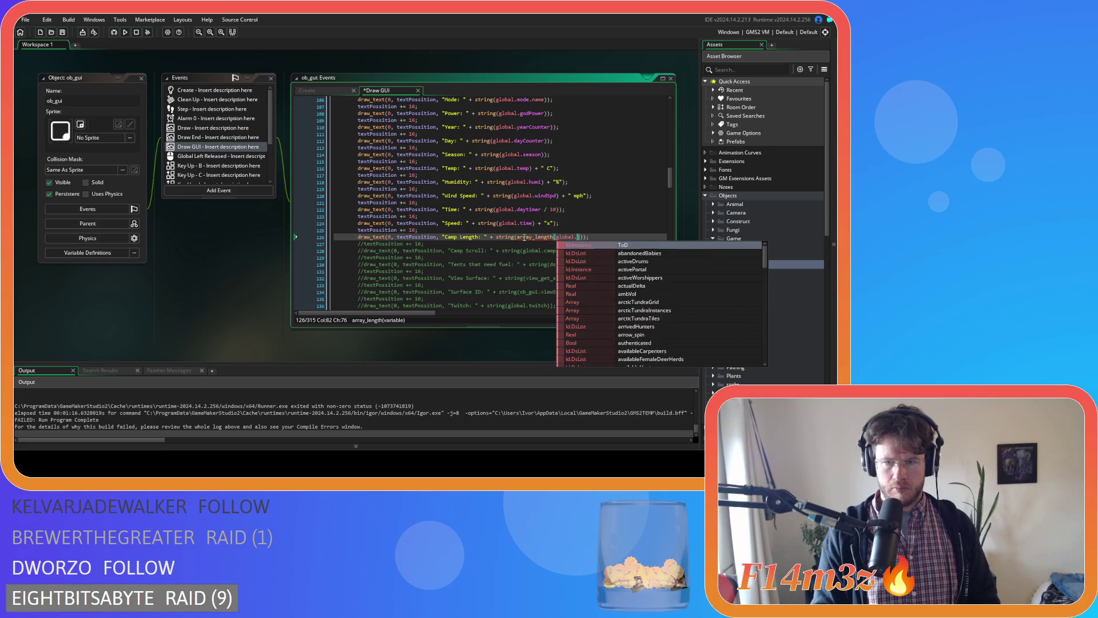
{"action": "type", "text": "p"}
{"action": "key", "text": "F5"}
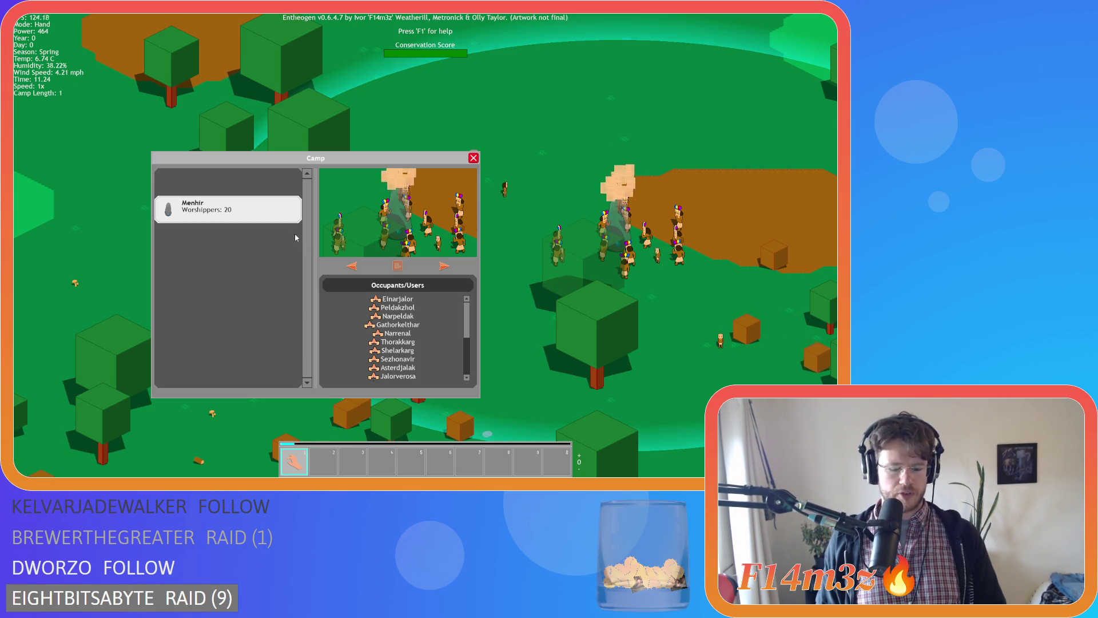
Quit to the title, quickload, drag the Menhir from the camp list onto the map, then quit
{"action": "key", "text": "Escape"}
{"action": "key", "text": "Escape"}
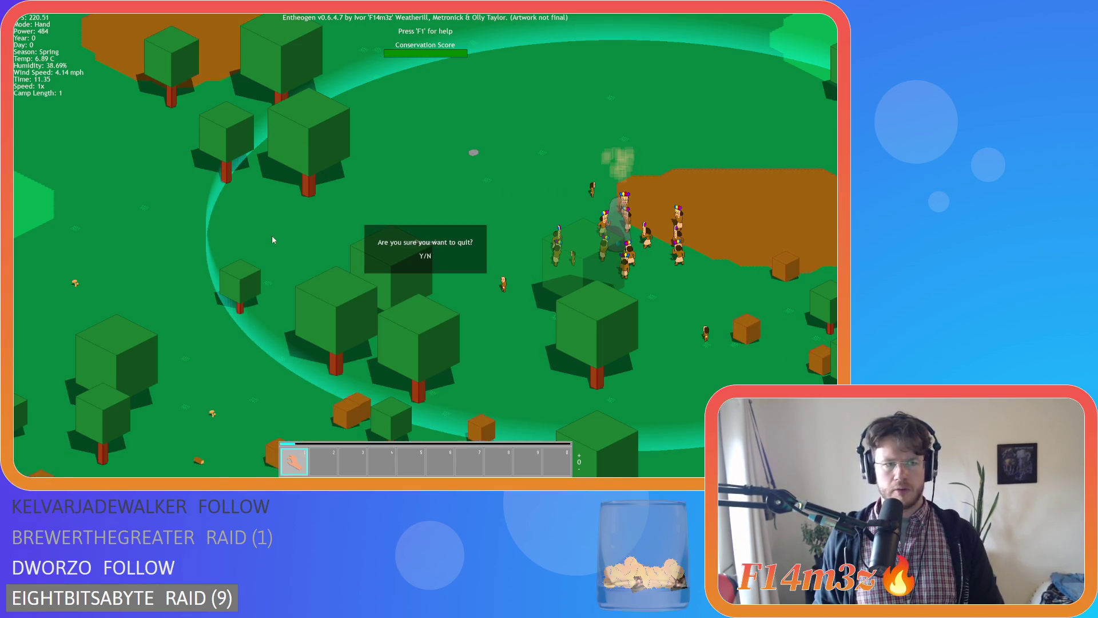
{"action": "key", "text": "Return"}
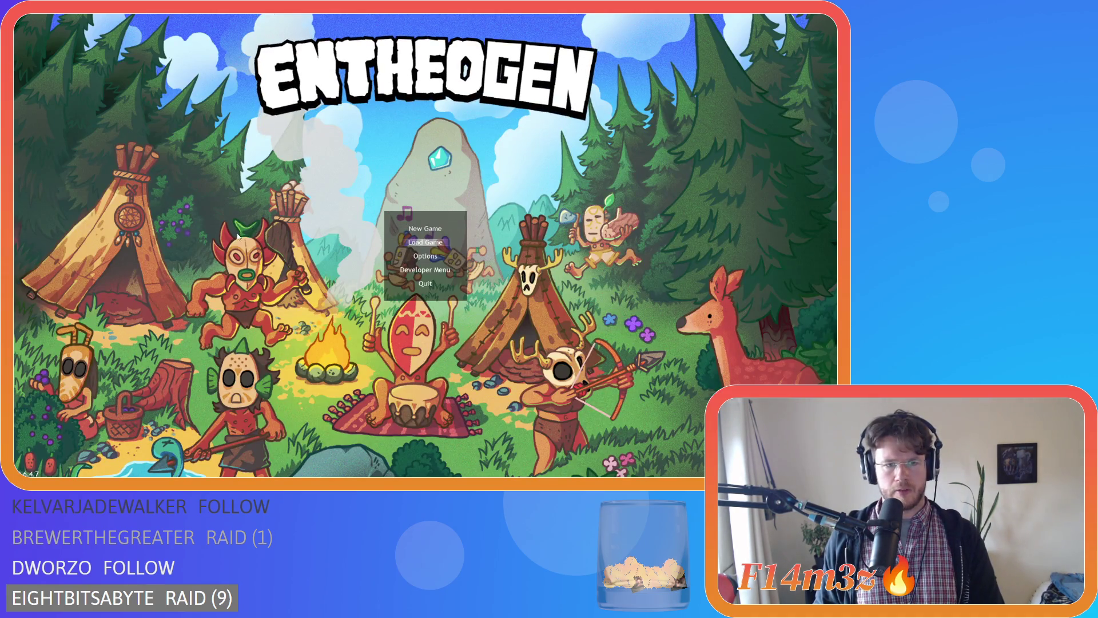
{"action": "key", "text": "Return"}
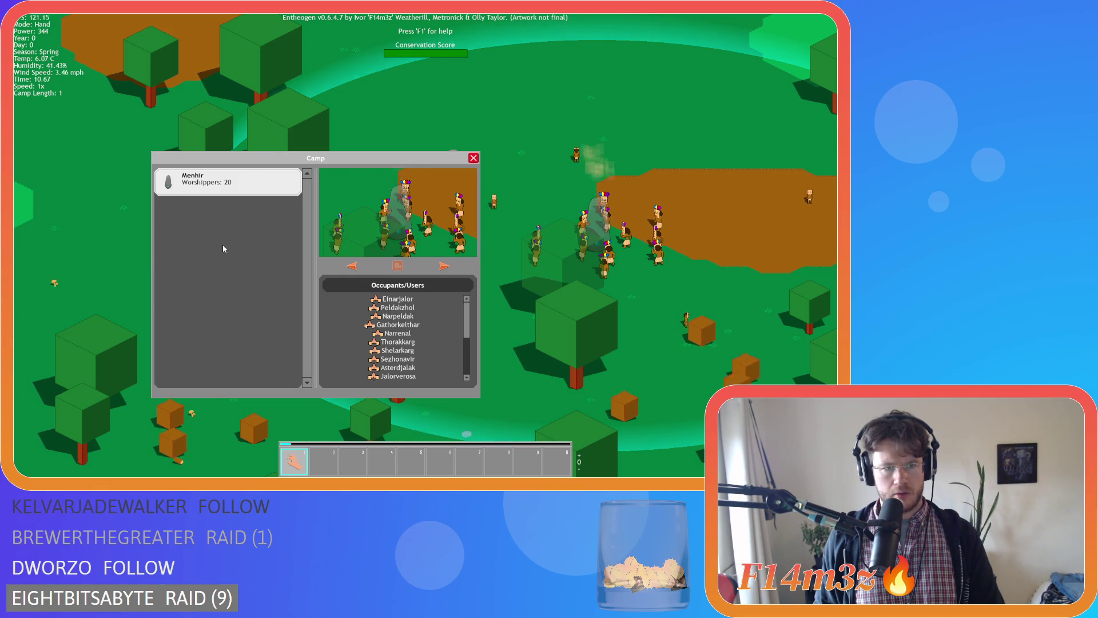
{"action": "mouse_move", "coordinate": [234, 197]}
{"action": "left_mouse_down"}
{"action": "mouse_move", "coordinate": [235, 266]}
{"action": "mouse_move", "coordinate": [229, 254]}
{"action": "left_mouse_up"}
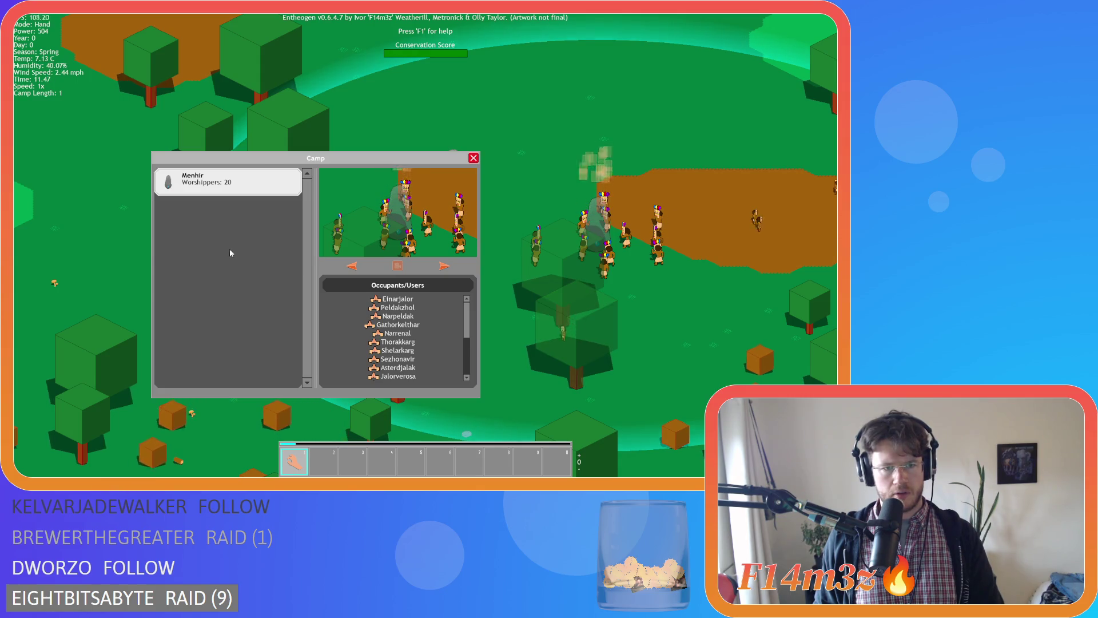
{"action": "mouse_move", "coordinate": [245, 191]}
{"action": "left_mouse_down"}
{"action": "mouse_move", "coordinate": [235, 217]}
{"action": "mouse_move", "coordinate": [108, 195]}
{"action": "left_mouse_up"}
{"action": "left_click_drag", "start_coordinate": [229, 186], "coordinate": [97, 198]}
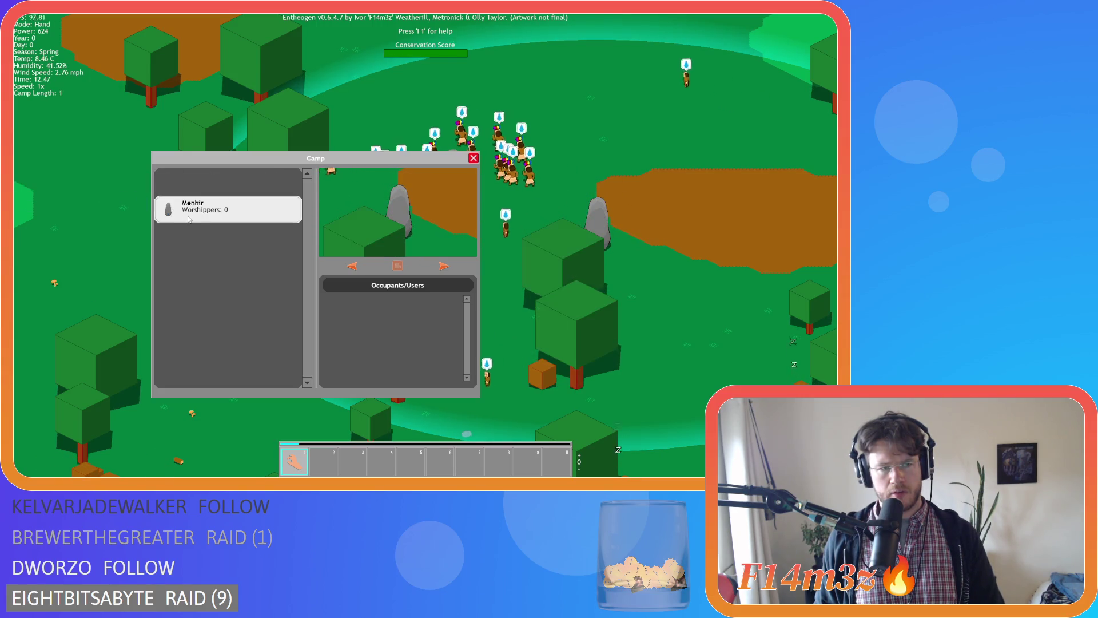
{"action": "key", "text": "Escape"}
{"action": "key", "text": "Escape"}
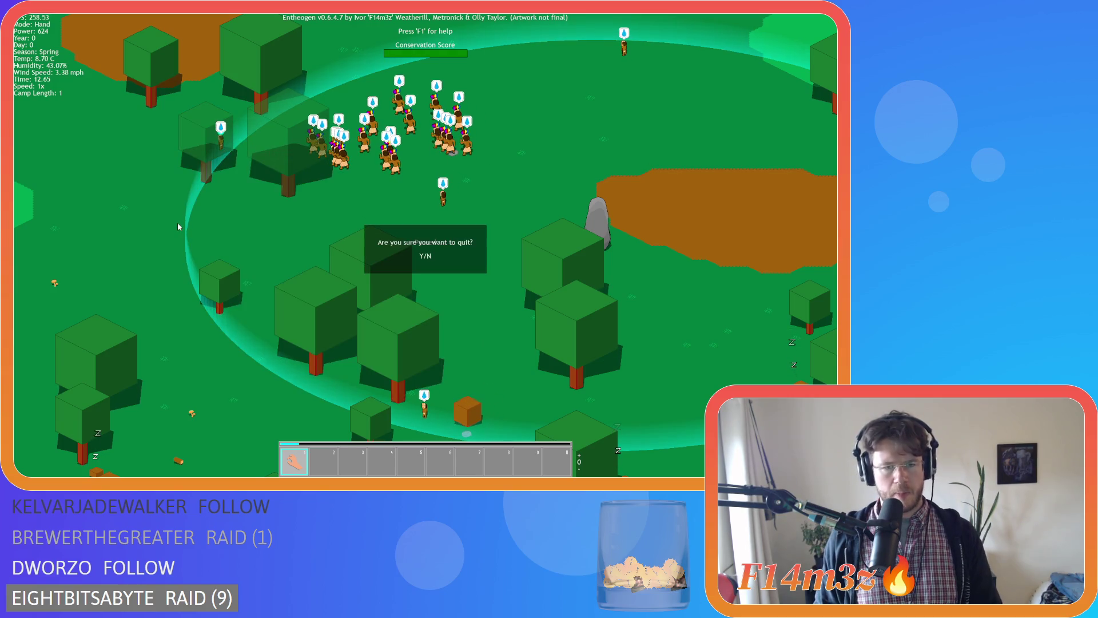
{"action": "key", "text": "y"}
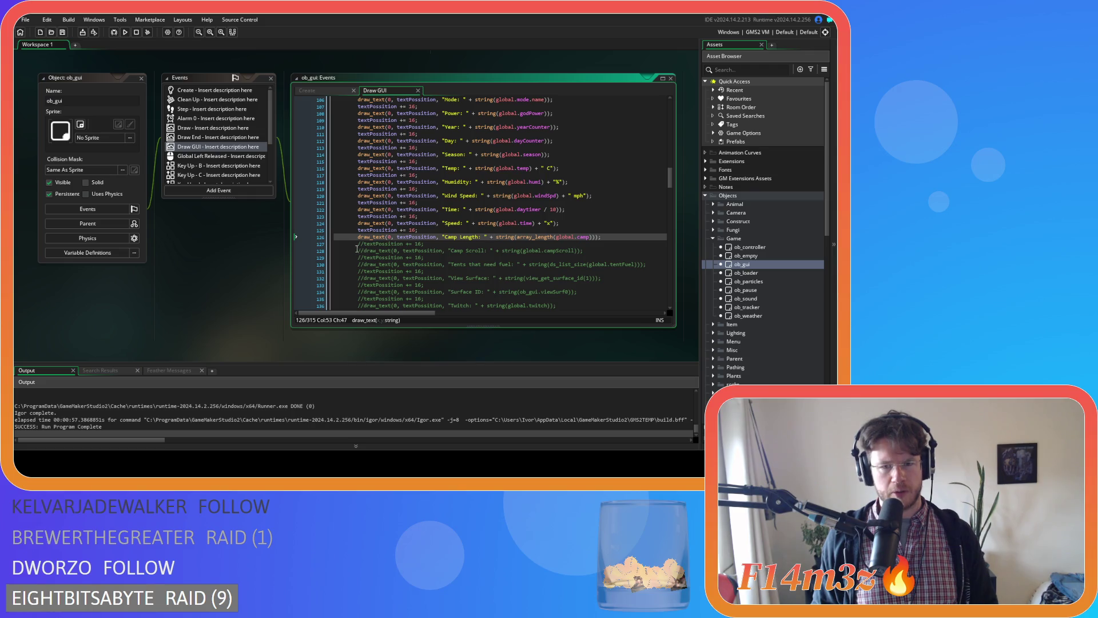
Return to sc_windowCamp's //move outside branch with the array_delete(global.camp,campDropSlot,1) call
{"action": "scroll", "coordinate": [194, 252], "scroll_direction": "down", "scroll_amount": 5}
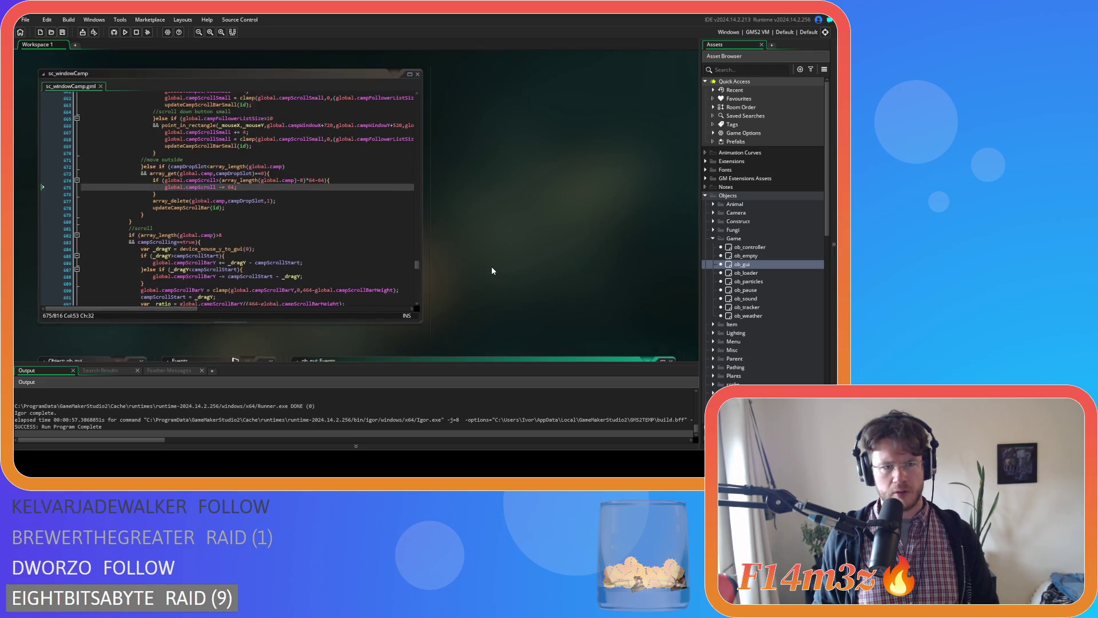
{"action": "left_click", "coordinate": [315, 228]}
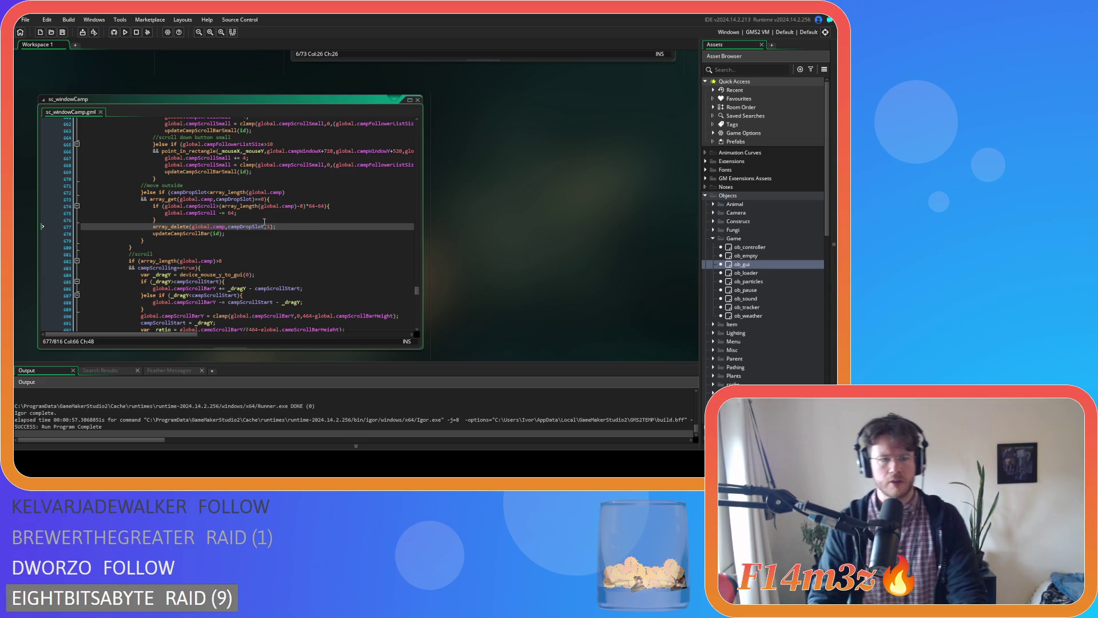
{"action": "left_click", "coordinate": [264, 221]}
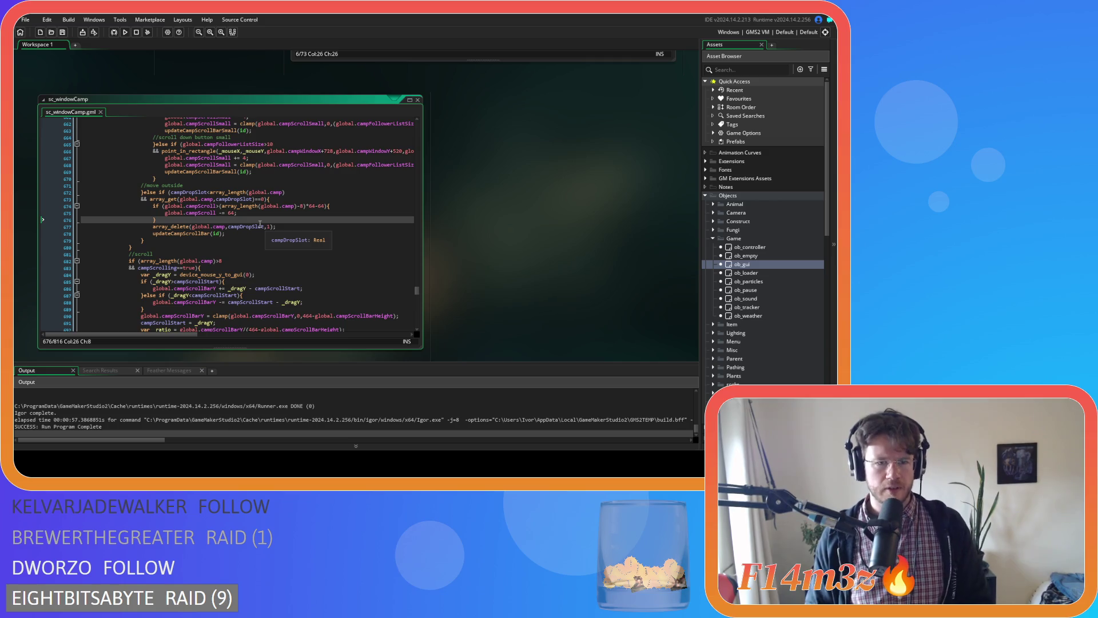
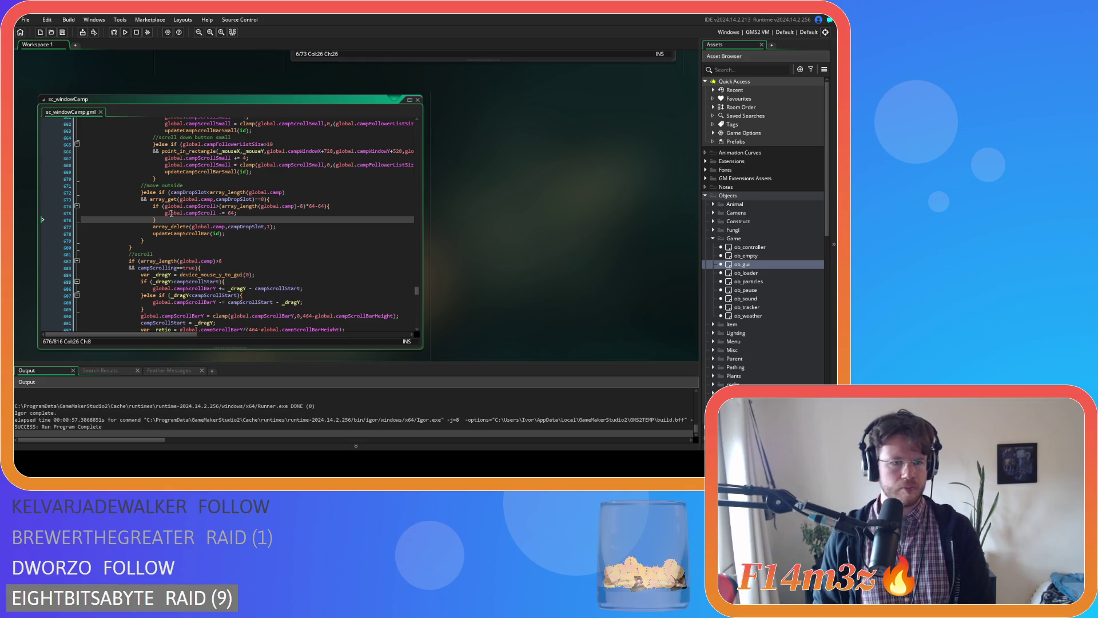
On line 674, begin an if condition with array_length before the campScroll check
{"action": "left_click", "coordinate": [165, 207]}
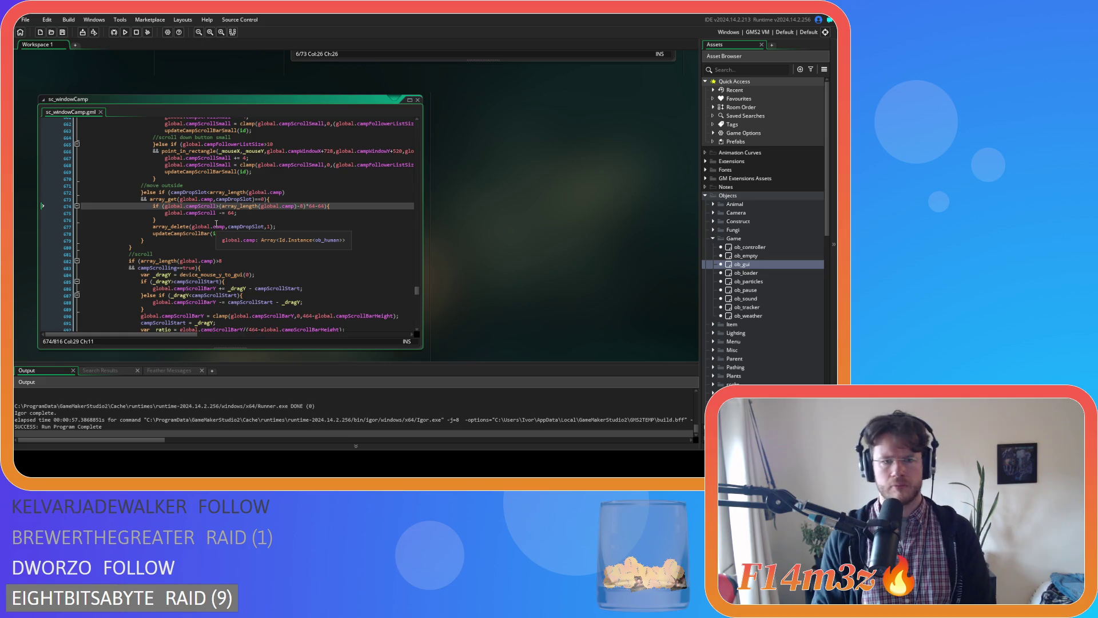
{"action": "key", "text": "Return"}
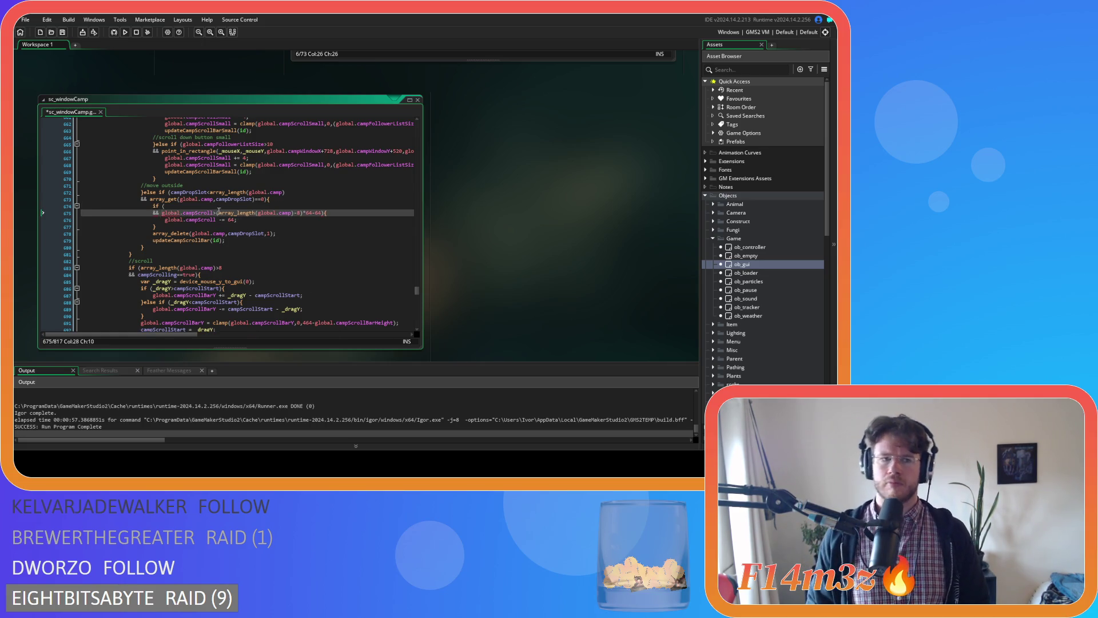
{"action": "left_click", "coordinate": [219, 206]}
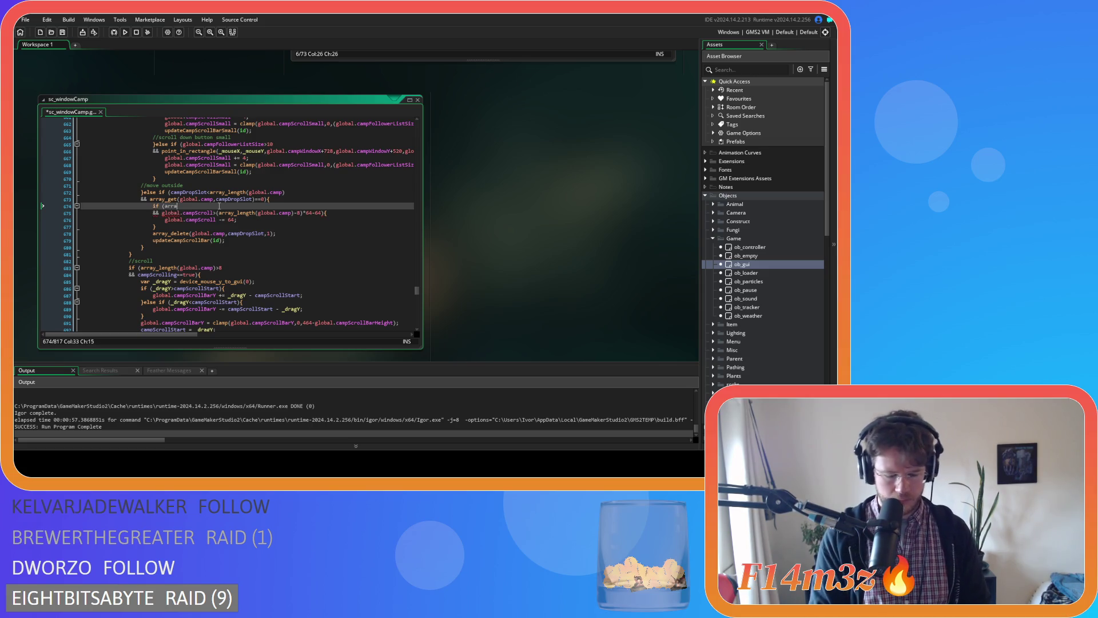
{"action": "type", "text": "y_s"}
{"action": "key", "text": "Down"}
{"action": "key", "text": "Down"}
{"action": "key", "text": "Down"}
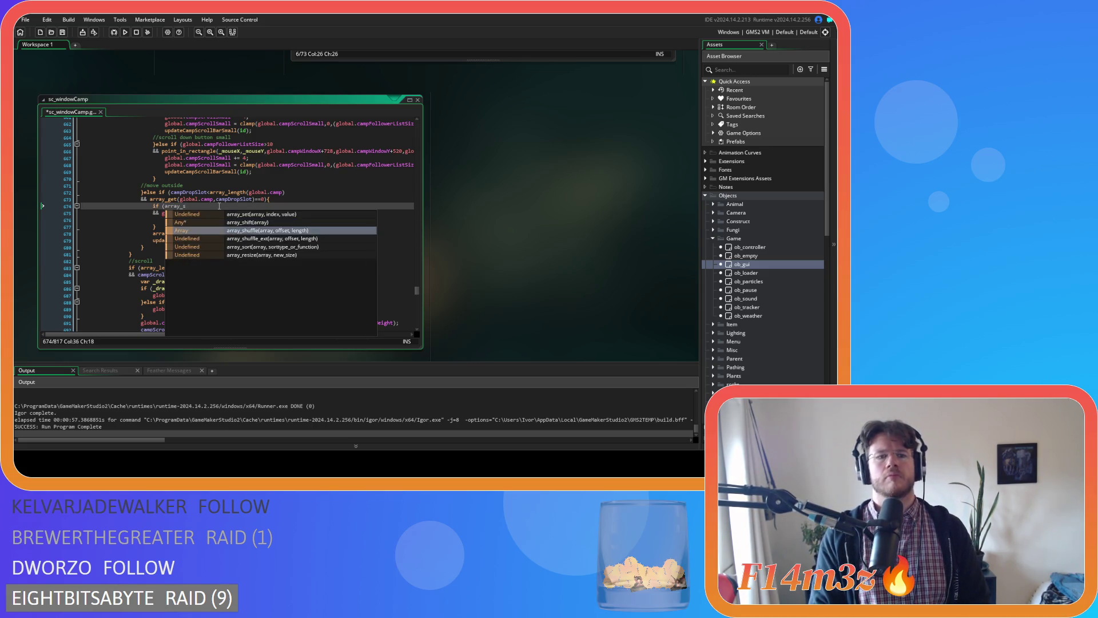
{"action": "key", "text": "Up"}
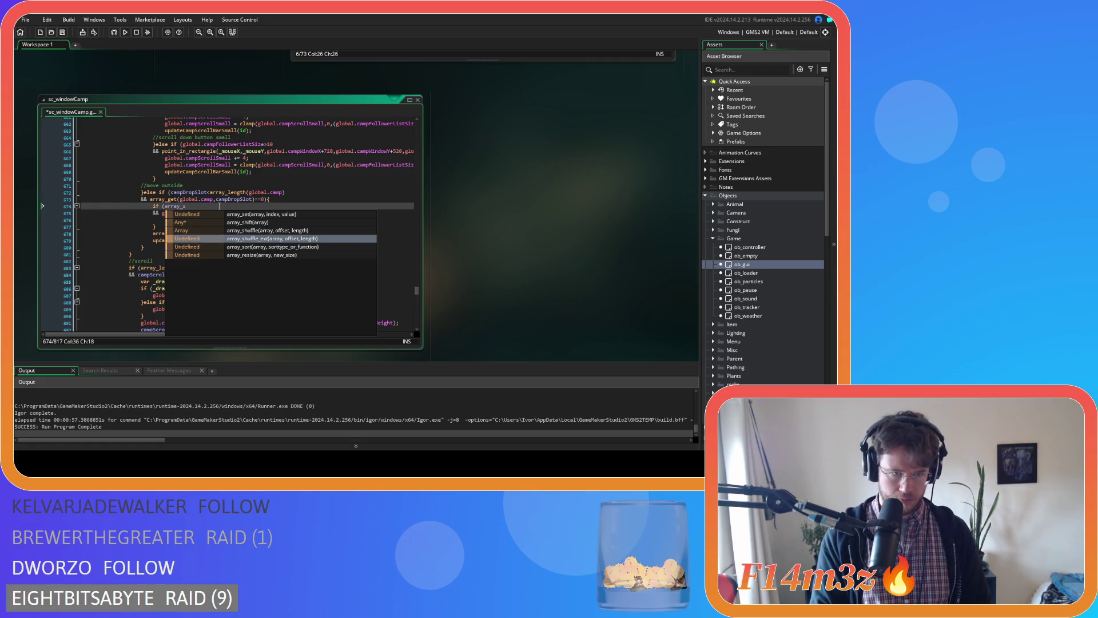
{"action": "key", "text": "BackSpace"}
{"action": "type", "text": "len"}
{"action": "key", "text": "Return"}
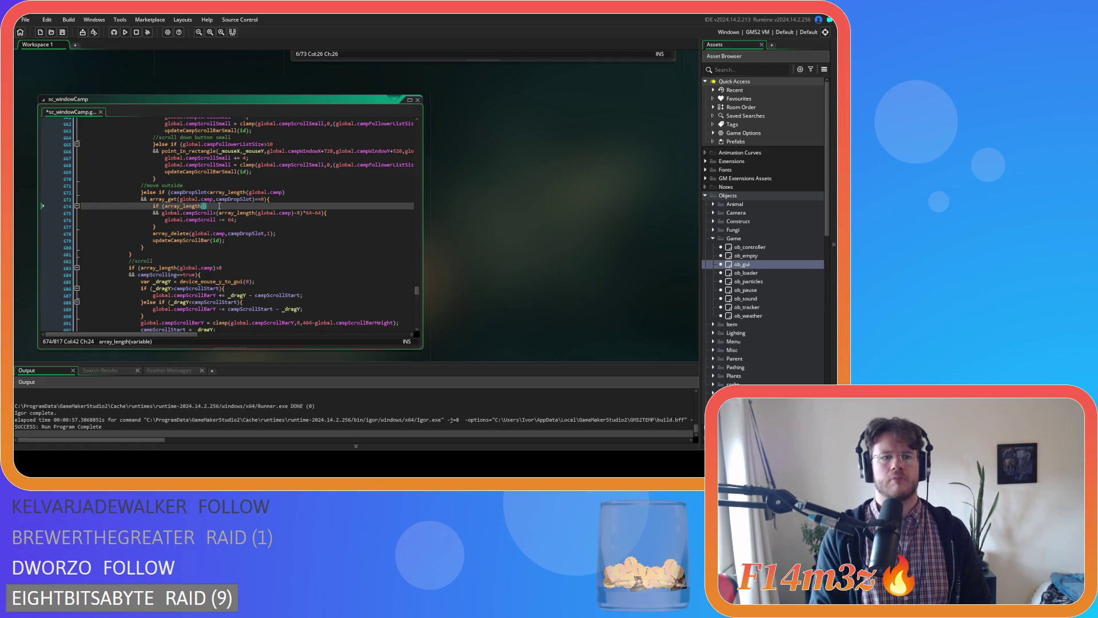
Complete the guard as array_length(global.camp)>0, then build and run the game with F5
{"action": "type", "text": "glob"}
{"action": "type", "text": "al.camp"}
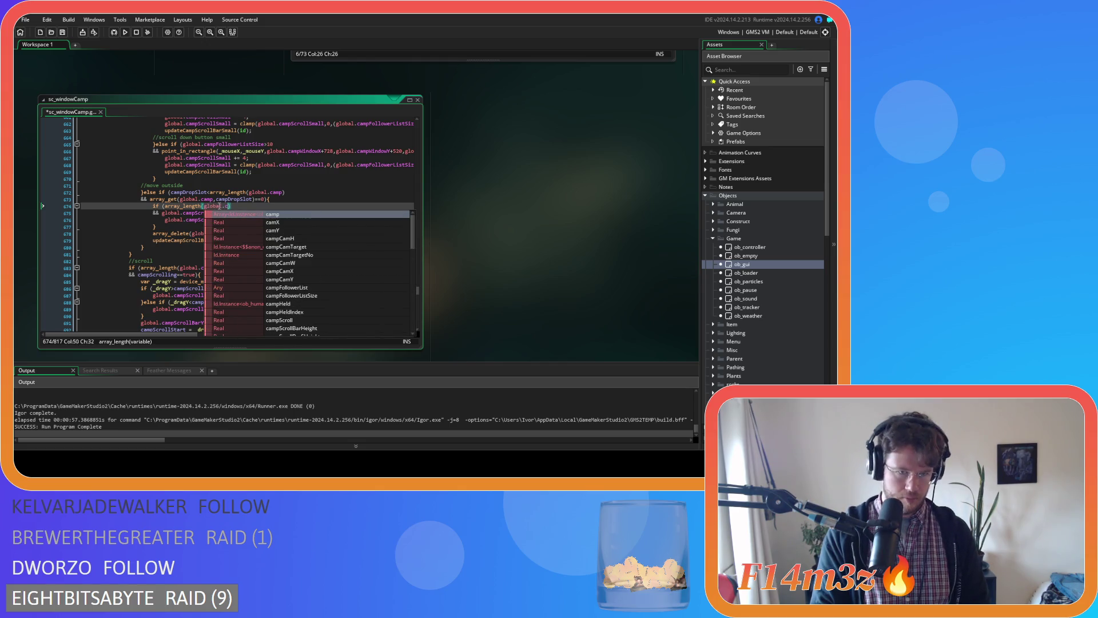
{"action": "type", "text": ")"}
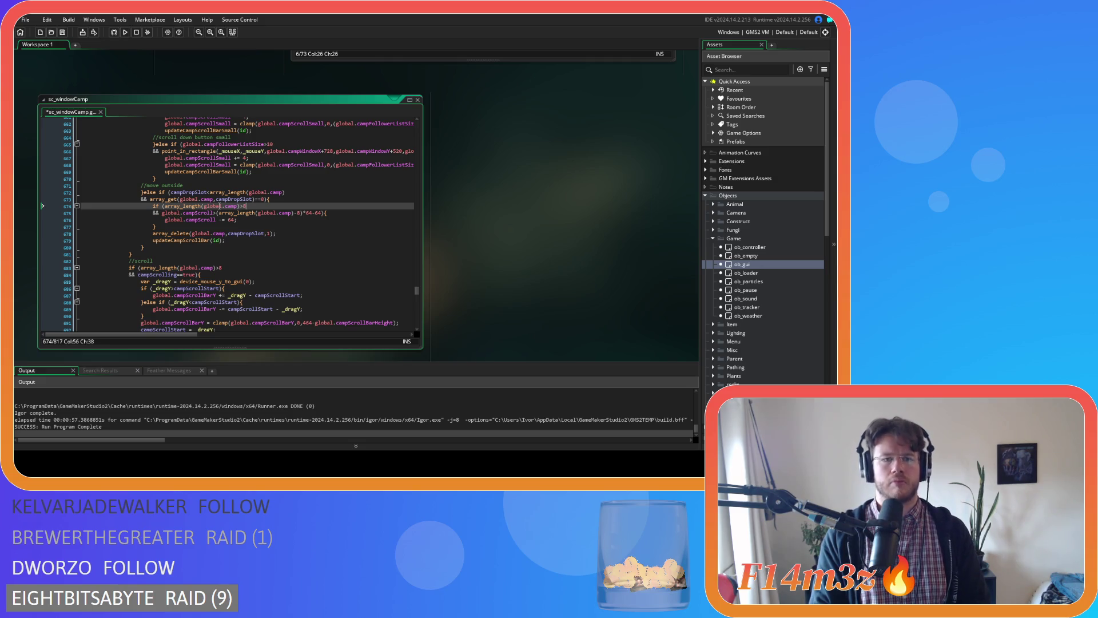
{"action": "key", "text": "F5"}
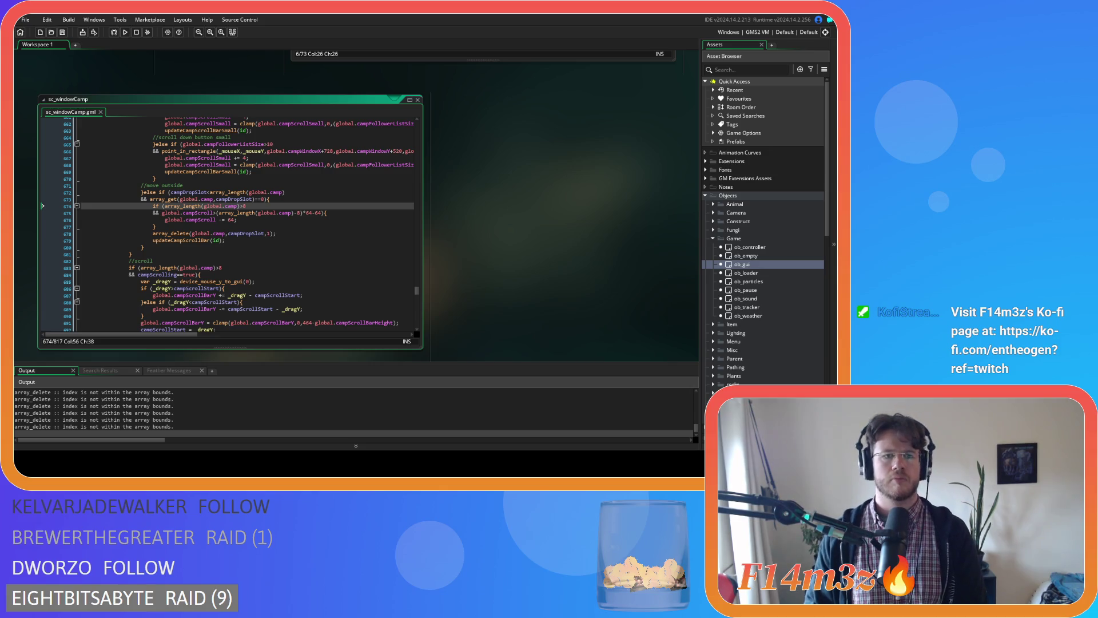
{"action": "key", "text": "alt+Tab"}
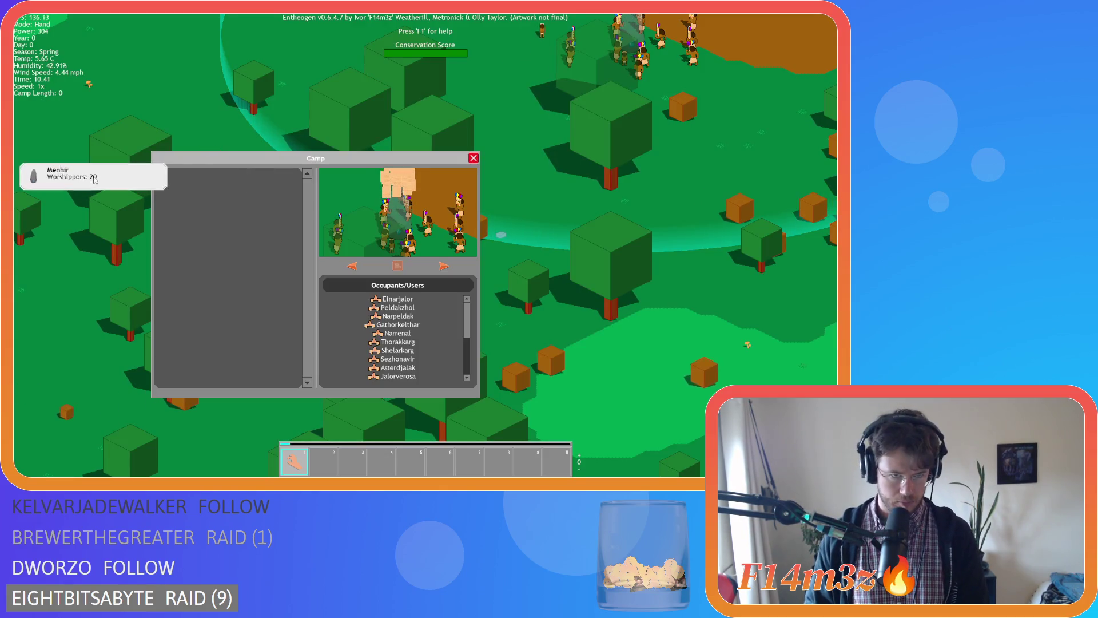
Repeatedly drag the Menhir card out of the Camp list, which keeps it in place
{"action": "mouse_move", "coordinate": [203, 184]}
{"action": "left_mouse_down"}
{"action": "mouse_move", "coordinate": [80, 184]}
{"action": "mouse_move", "coordinate": [172, 185]}
{"action": "mouse_move", "coordinate": [80, 184]}
{"action": "mouse_move", "coordinate": [131, 184]}
{"action": "mouse_move", "coordinate": [94, 221]}
{"action": "mouse_move", "coordinate": [195, 183]}
{"action": "mouse_move", "coordinate": [116, 233]}
{"action": "left_mouse_up"}
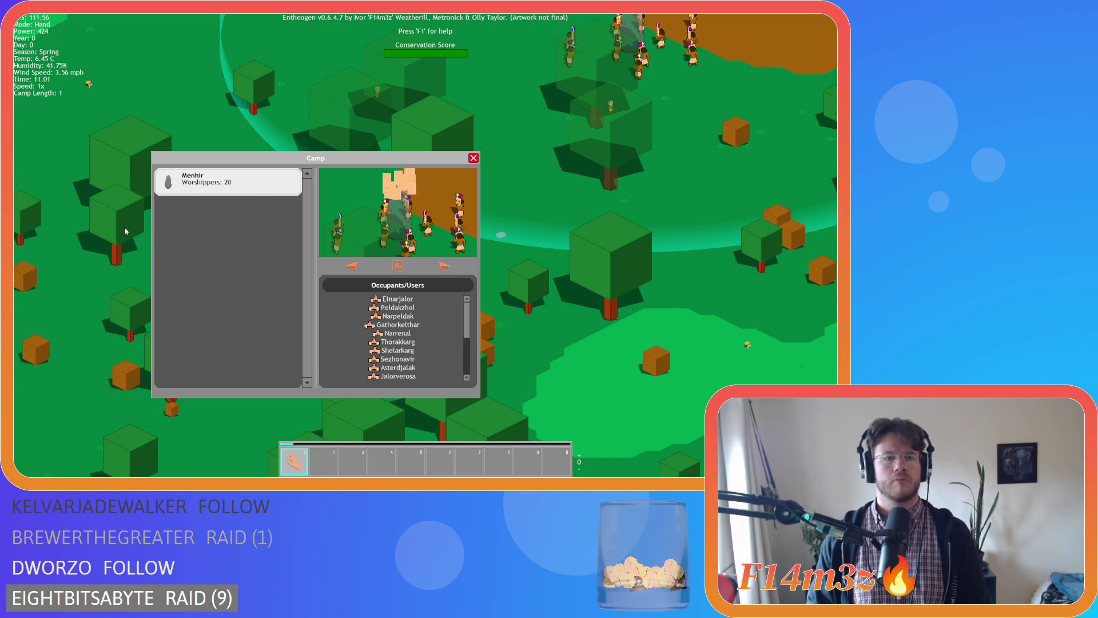
{"action": "left_click_drag", "start_coordinate": [195, 189], "coordinate": [80, 183]}
{"action": "left_click_drag", "start_coordinate": [192, 180], "coordinate": [57, 183]}
{"action": "left_click_drag", "start_coordinate": [203, 185], "coordinate": [95, 148]}
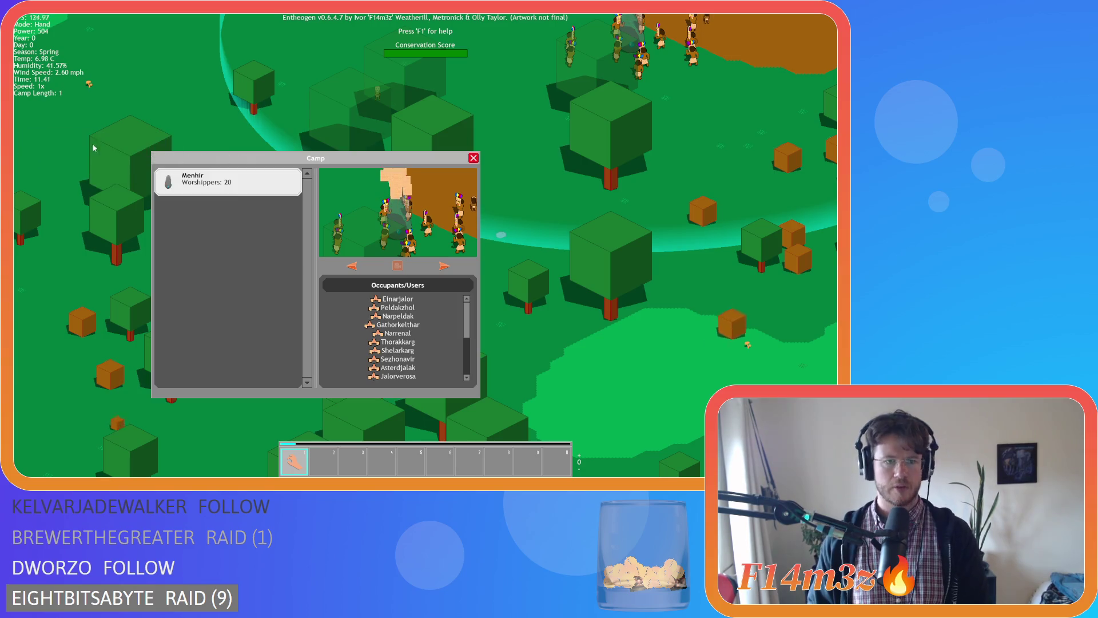
{"action": "left_click_drag", "start_coordinate": [218, 187], "coordinate": [68, 164]}
{"action": "mouse_move", "coordinate": [203, 185]}
{"action": "left_mouse_down"}
{"action": "mouse_move", "coordinate": [75, 147]}
{"action": "mouse_move", "coordinate": [114, 189]}
{"action": "mouse_move", "coordinate": [63, 194]}
{"action": "mouse_move", "coordinate": [171, 186]}
{"action": "mouse_move", "coordinate": [57, 183]}
{"action": "mouse_move", "coordinate": [172, 183]}
{"action": "mouse_move", "coordinate": [89, 180]}
{"action": "left_mouse_up"}
{"action": "left_click_drag", "start_coordinate": [203, 184], "coordinate": [95, 167]}
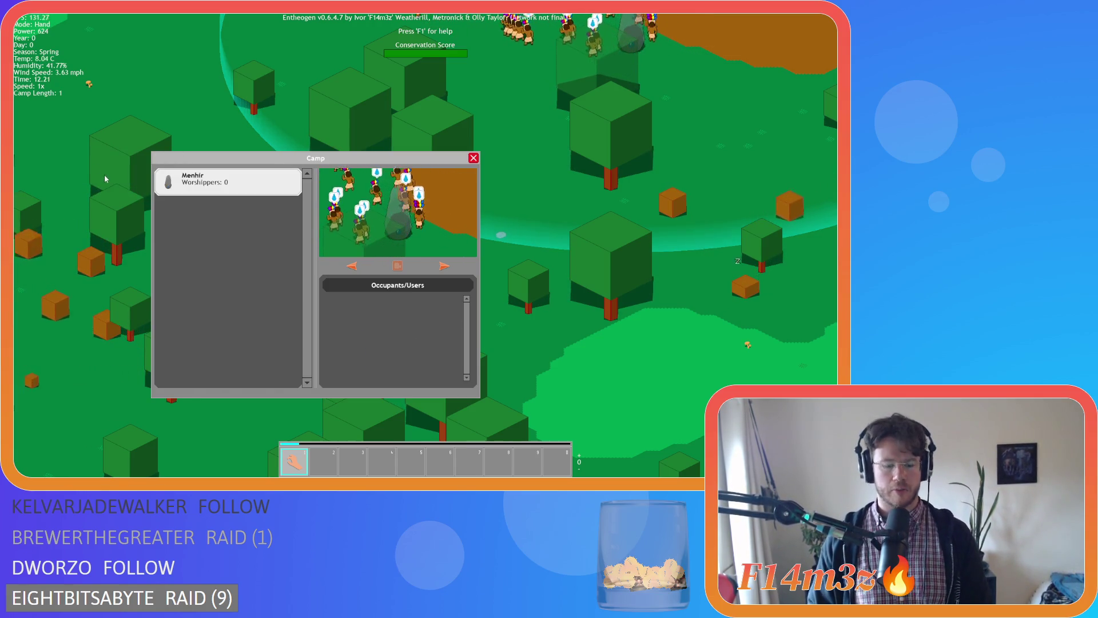
Open the Build window, move it aside, and place two tents and a store
{"action": "key", "text": "b"}
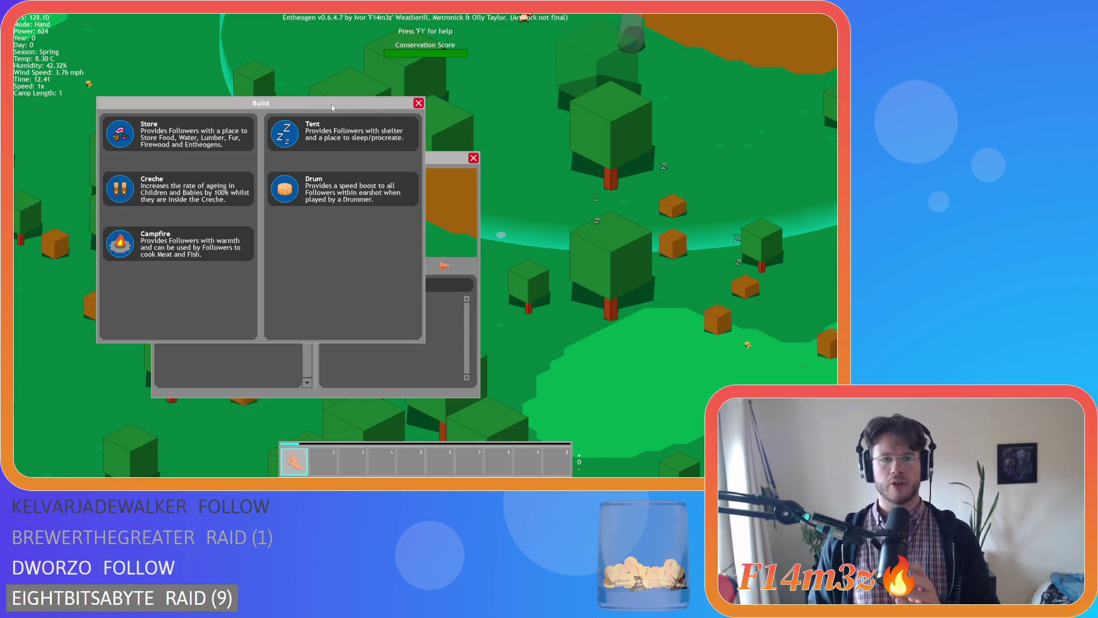
{"action": "left_click_drag", "start_coordinate": [417, 107], "coordinate": [679, 79]}
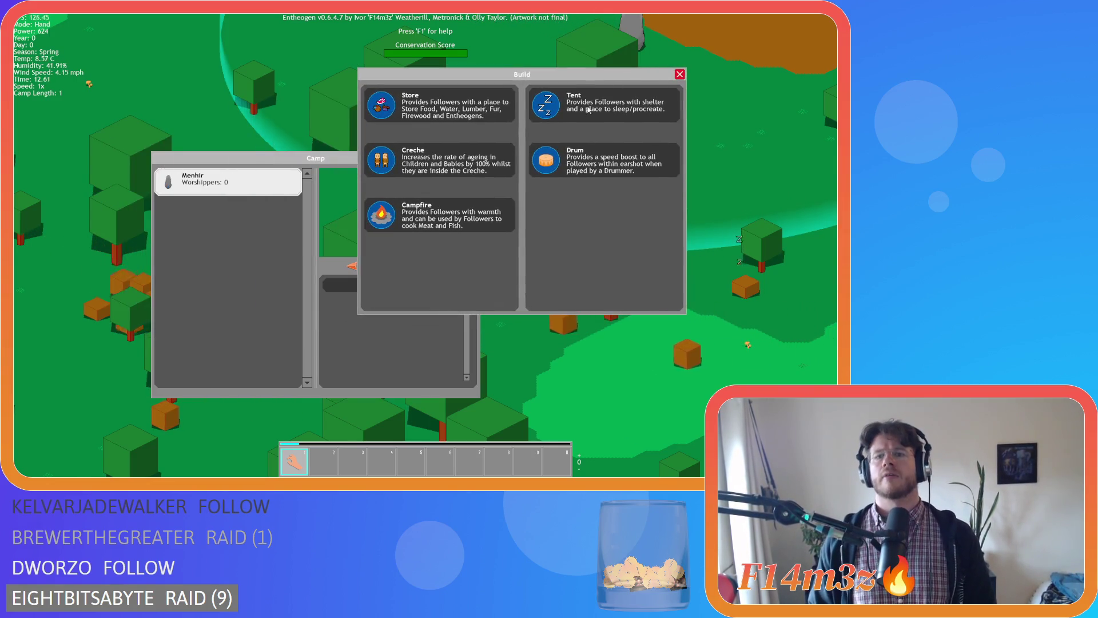
{"action": "left_click", "coordinate": [548, 106]}
{"action": "left_click", "coordinate": [548, 106]}
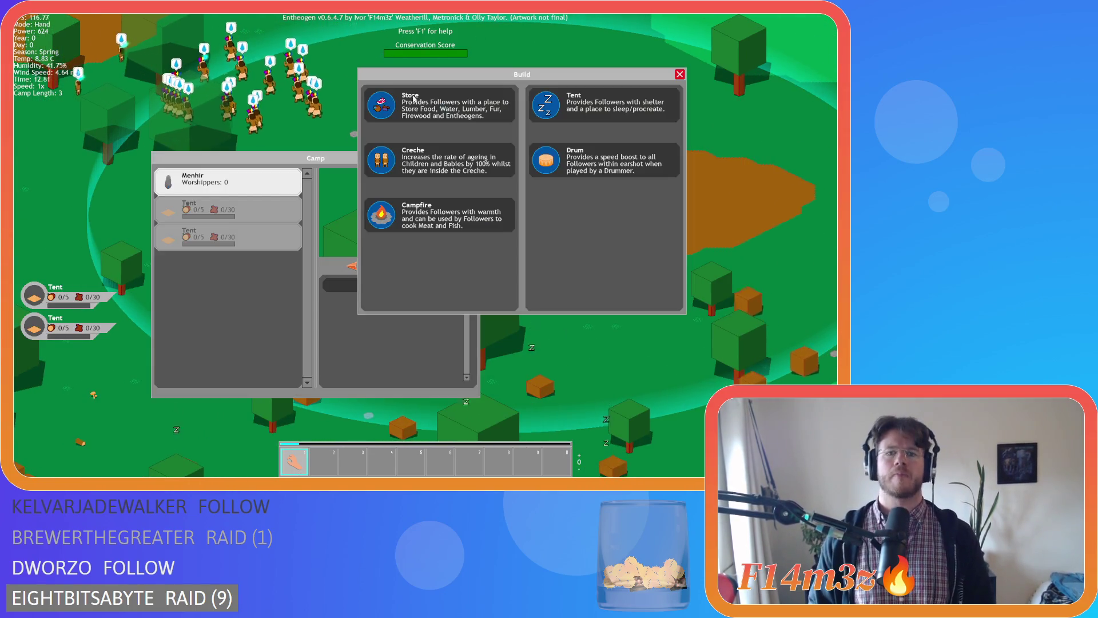
{"action": "left_click", "coordinate": [368, 115]}
{"action": "left_click", "coordinate": [294, 104]}
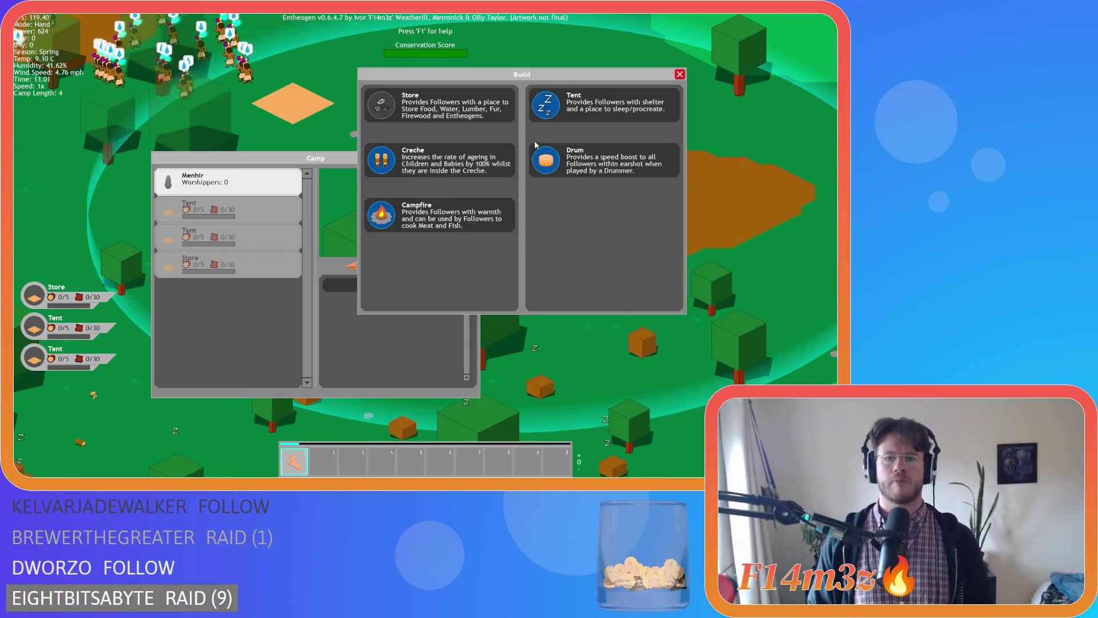
Place three more tents around the camp, including one on the red tile
{"action": "left_click", "coordinate": [552, 114]}
{"action": "left_click", "coordinate": [553, 117]}
{"action": "left_click", "coordinate": [547, 106]}
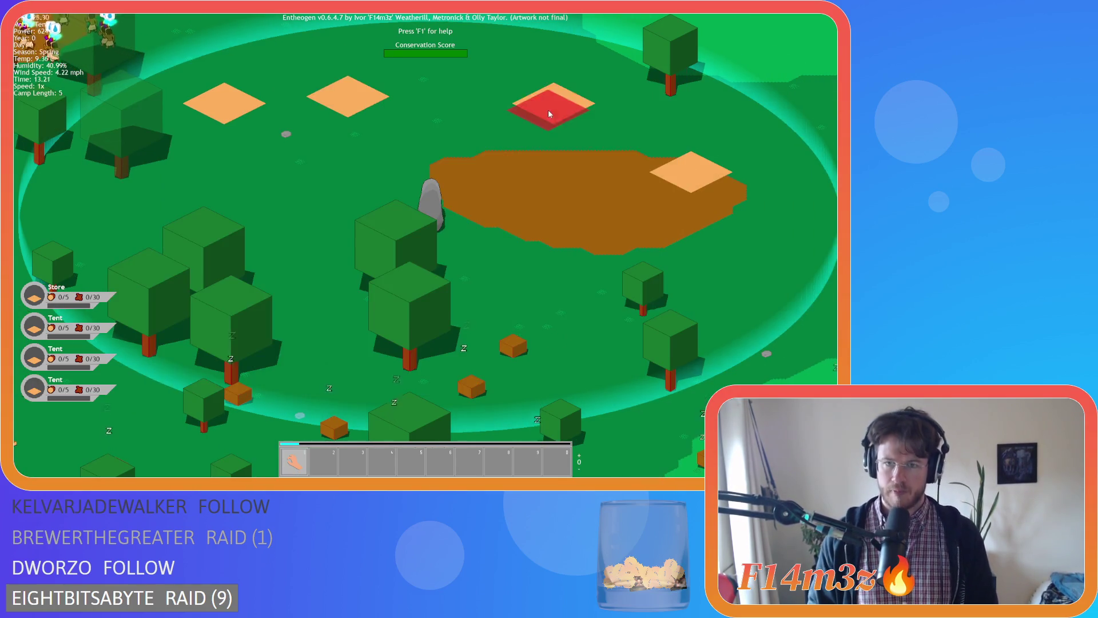
{"action": "left_click", "coordinate": [620, 217]}
{"action": "left_click", "coordinate": [539, 118]}
{"action": "left_click", "coordinate": [269, 180]}
Place a creche at the top, two drums, and a campfire on the brown patch, then close Build
{"action": "left_click", "coordinate": [378, 164]}
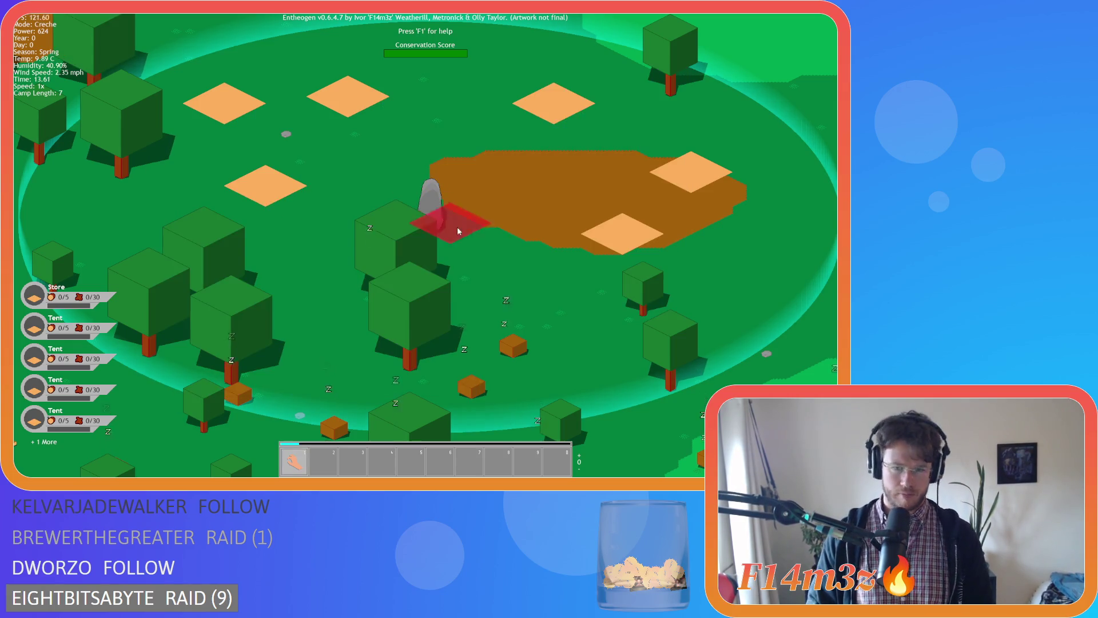
{"action": "left_click", "coordinate": [455, 44]}
{"action": "left_click", "coordinate": [378, 216]}
{"action": "left_click", "coordinate": [723, 262]}
{"action": "left_click", "coordinate": [378, 213]}
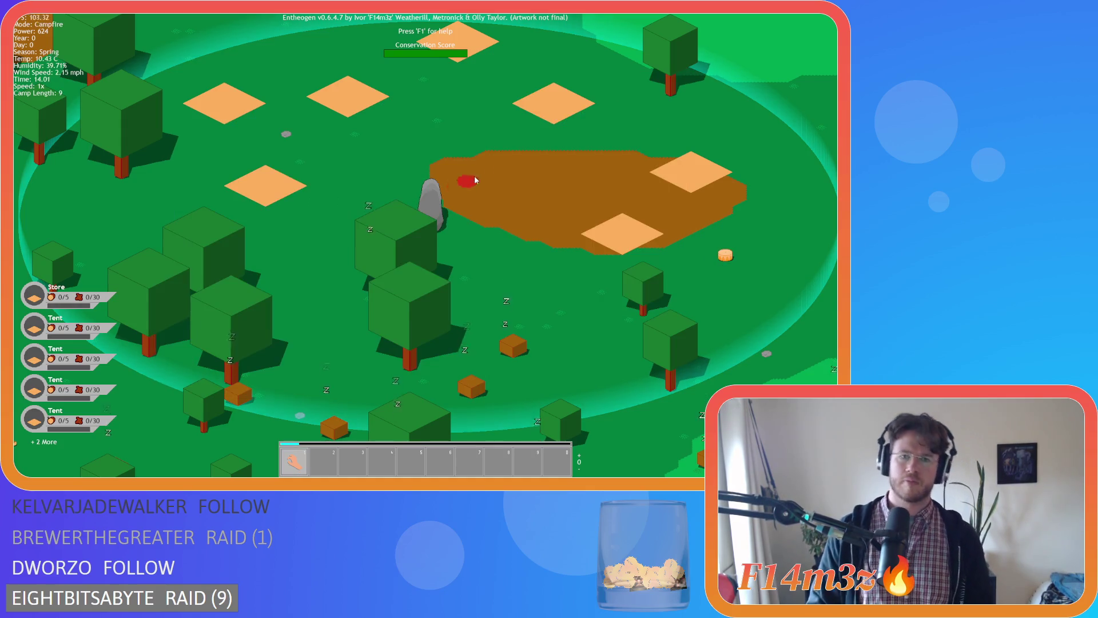
{"action": "left_click", "coordinate": [529, 161]}
{"action": "left_click", "coordinate": [378, 215]}
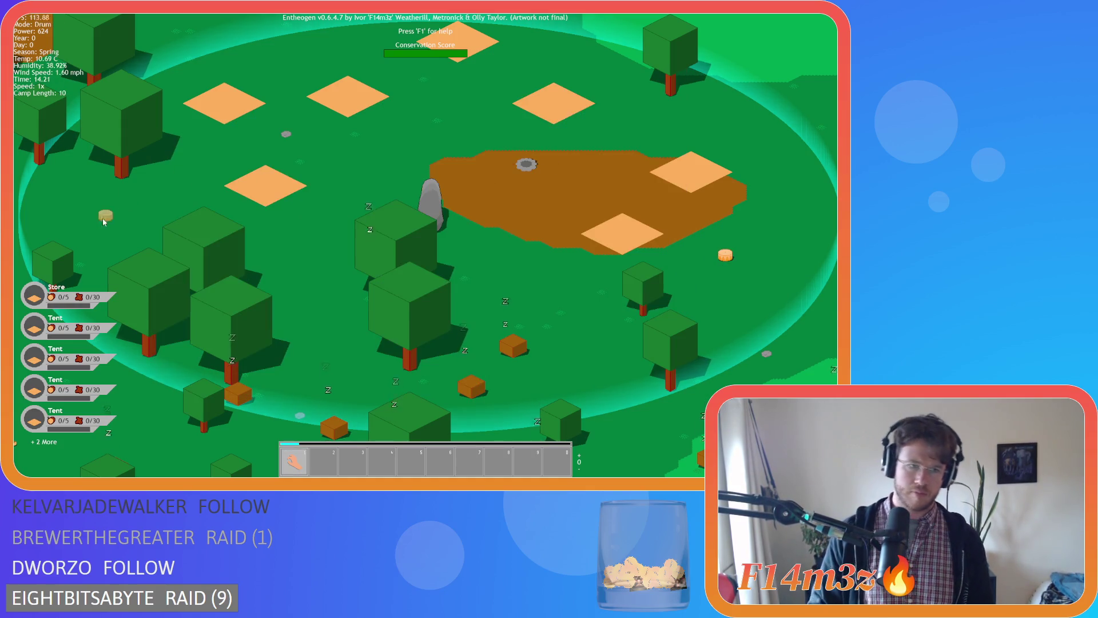
{"action": "left_click", "coordinate": [98, 225]}
{"action": "left_click", "coordinate": [681, 74]}
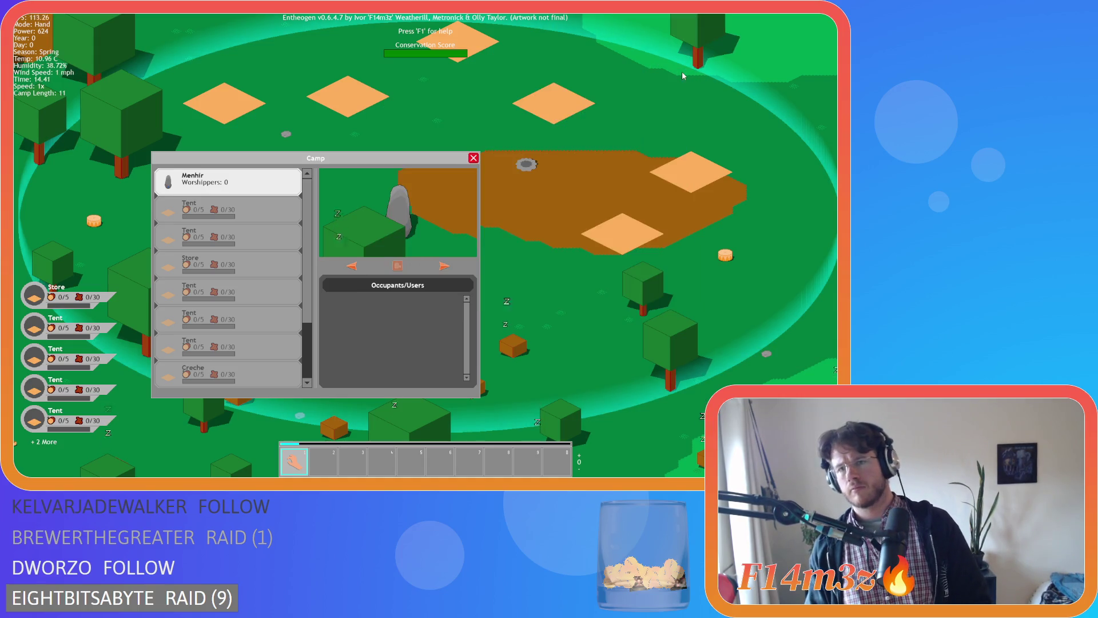
Scroll the Camp list, drag the Campfire card out, then press Escape to reach the quit prompt
{"action": "scroll", "coordinate": [297, 268], "scroll_direction": "down", "scroll_amount": 2}
{"action": "left_click", "coordinate": [229, 344]}
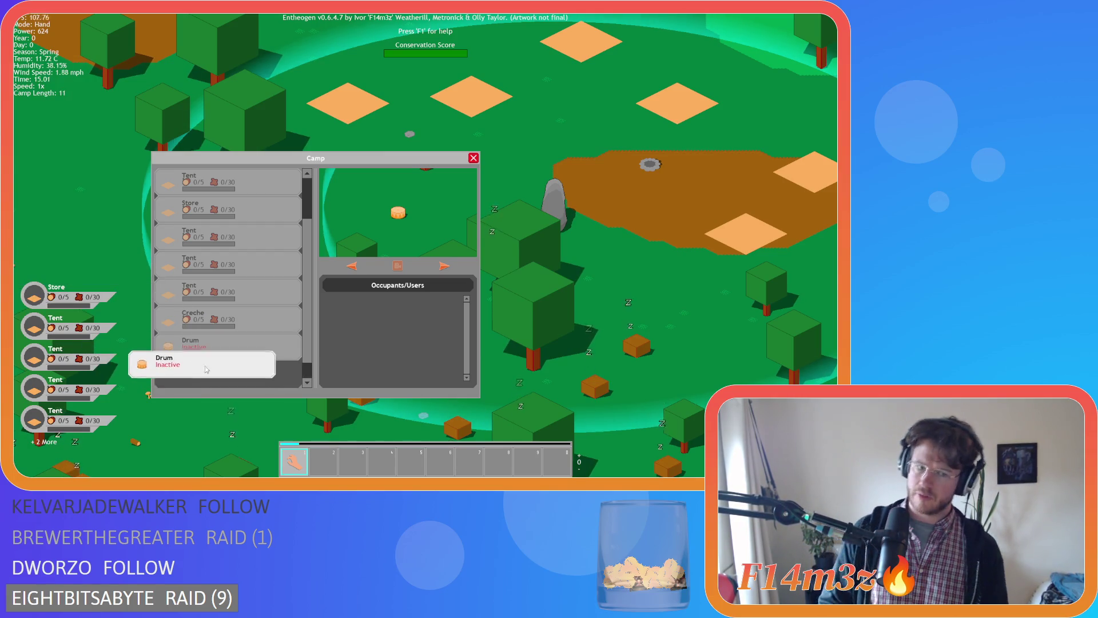
{"action": "scroll", "coordinate": [228, 372], "scroll_direction": "up", "scroll_amount": 3}
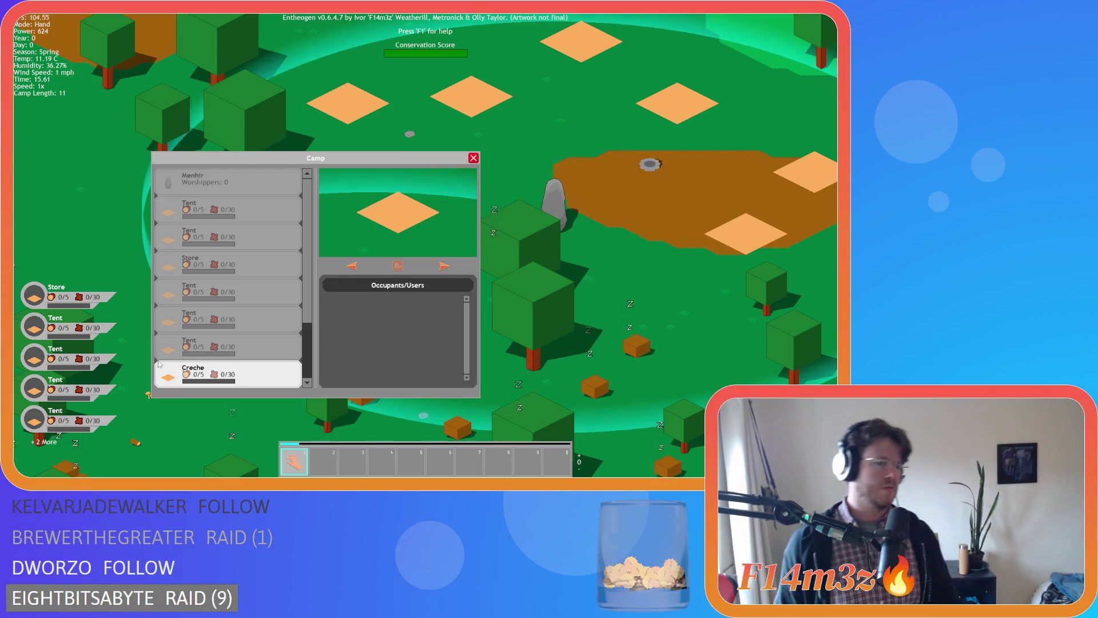
{"action": "scroll", "coordinate": [172, 361], "scroll_direction": "down", "scroll_amount": 3}
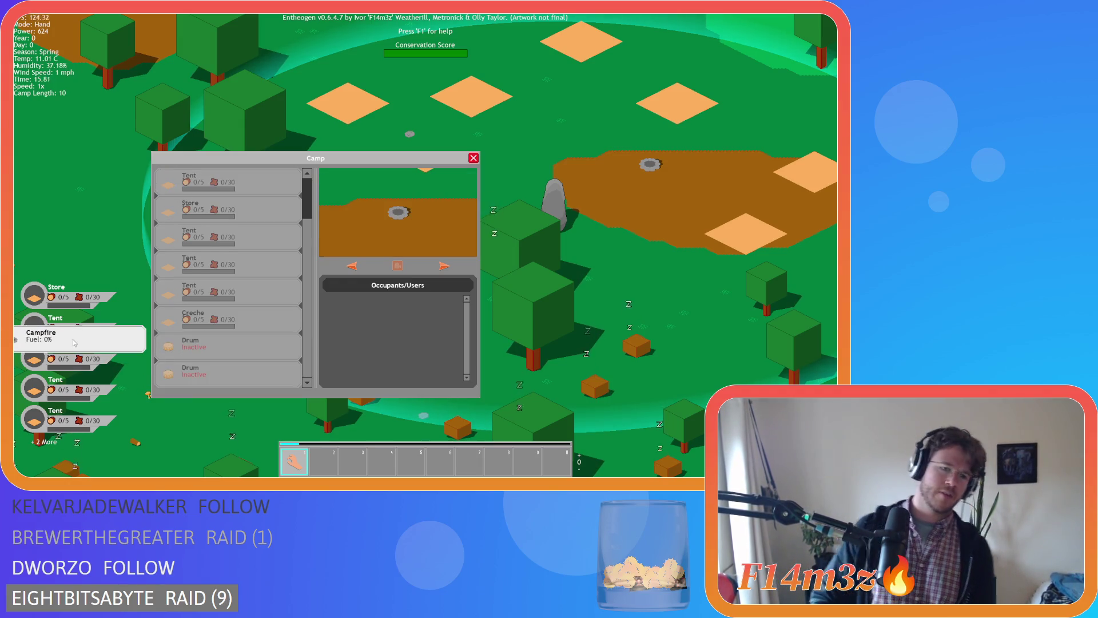
{"action": "mouse_move", "coordinate": [235, 379]}
{"action": "left_mouse_down"}
{"action": "mouse_move", "coordinate": [224, 386]}
{"action": "mouse_move", "coordinate": [237, 381]}
{"action": "left_mouse_up"}
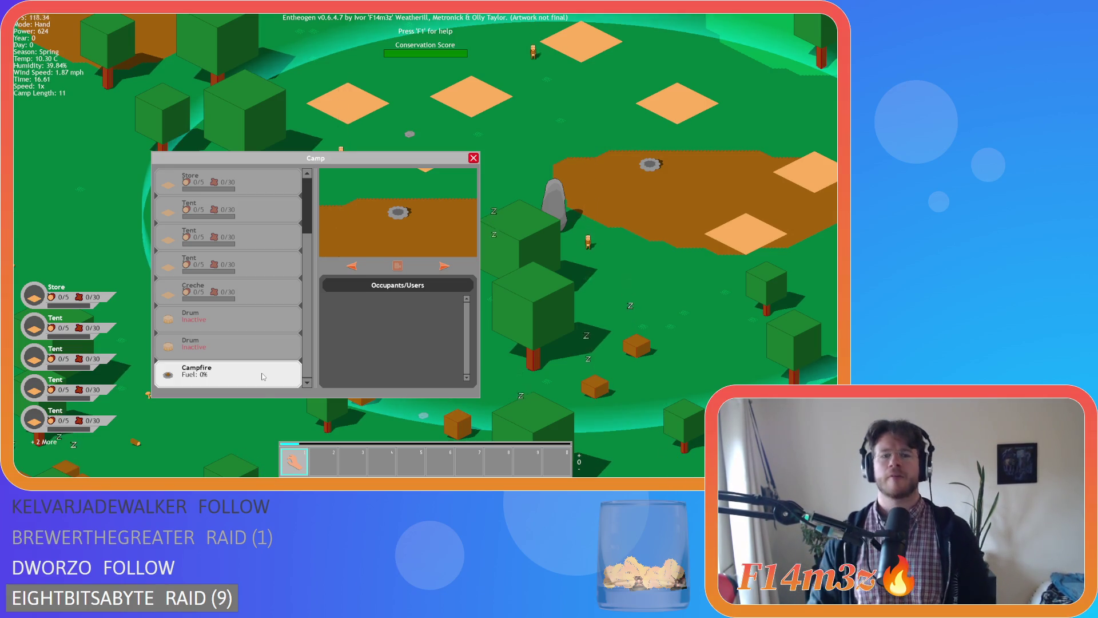
{"action": "key", "text": "Escape"}
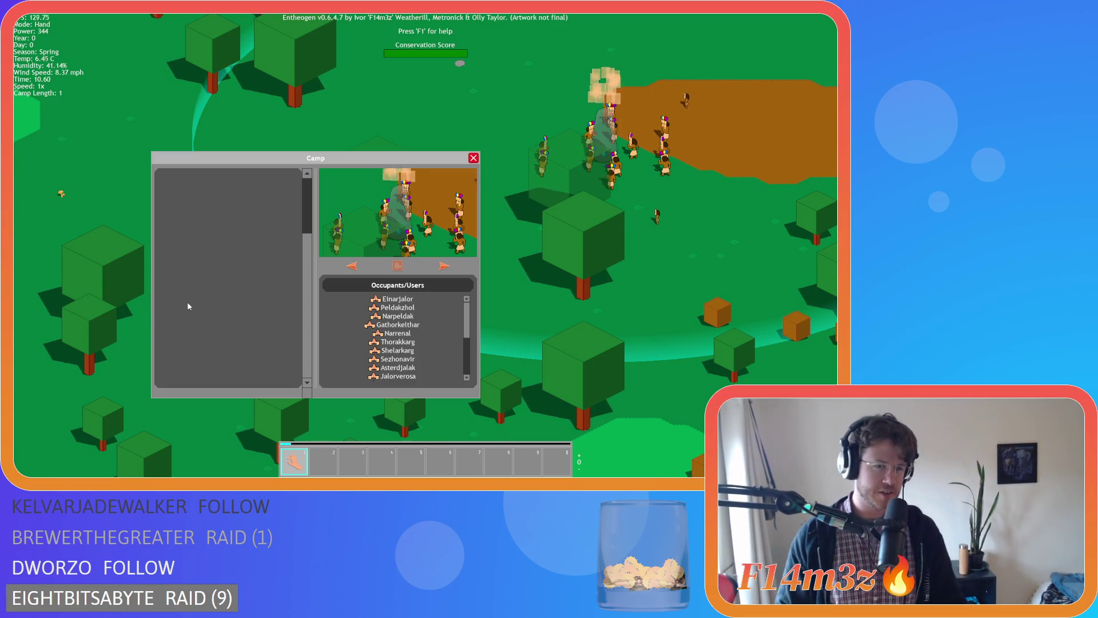
{"action": "key", "text": "Escape"}
{"action": "key", "text": "Escape"}
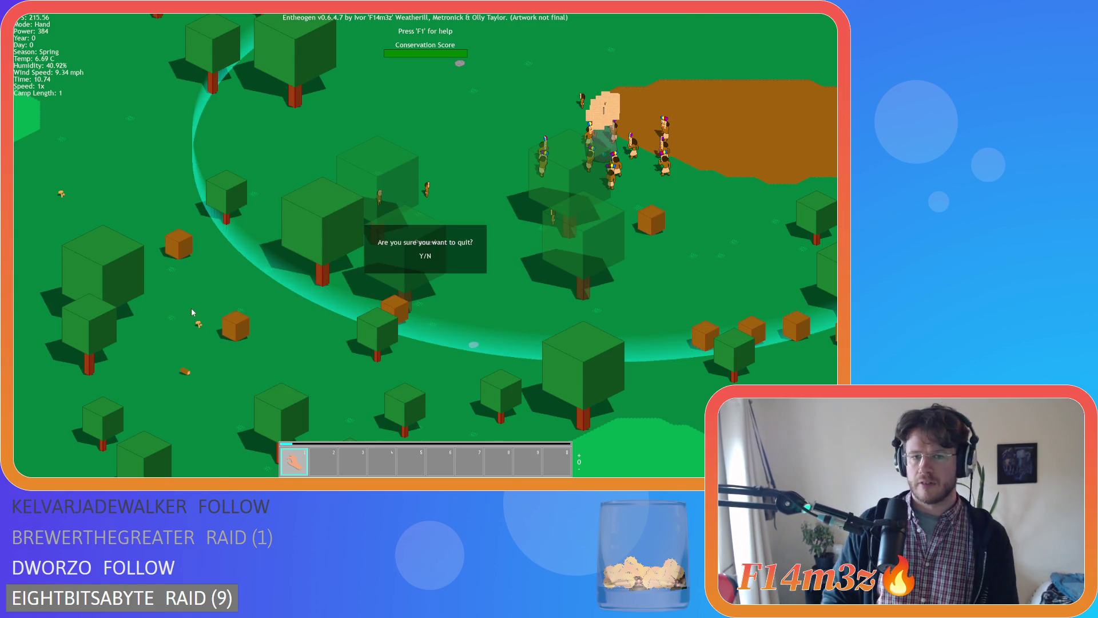
Confirm quitting with Y, load the saved game, and pan the map left
{"action": "key", "text": "y"}
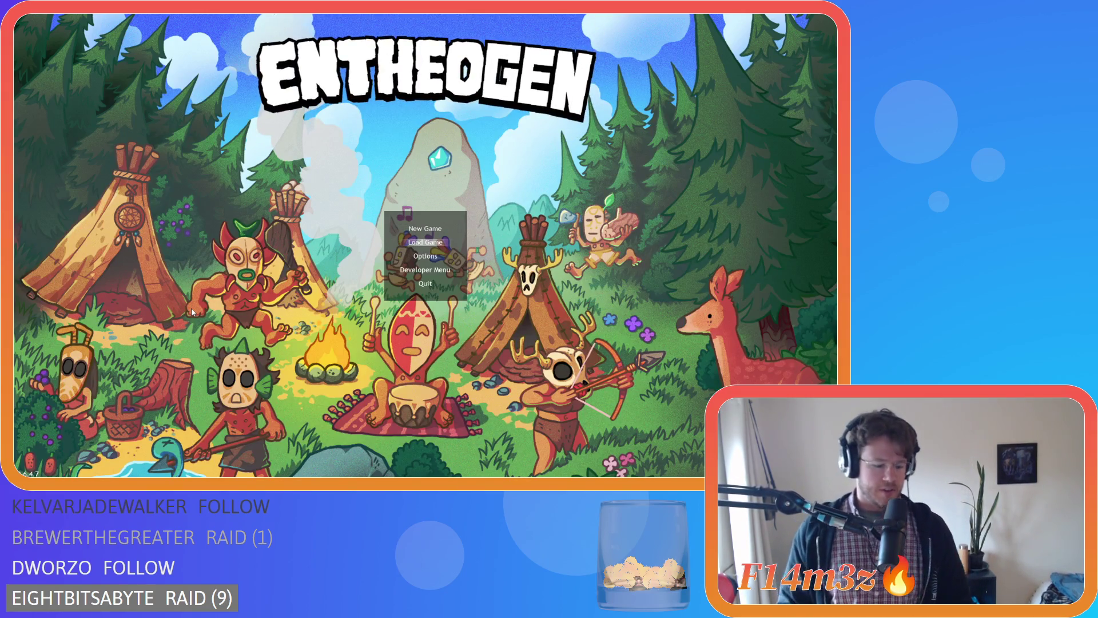
{"action": "key", "text": "Return"}
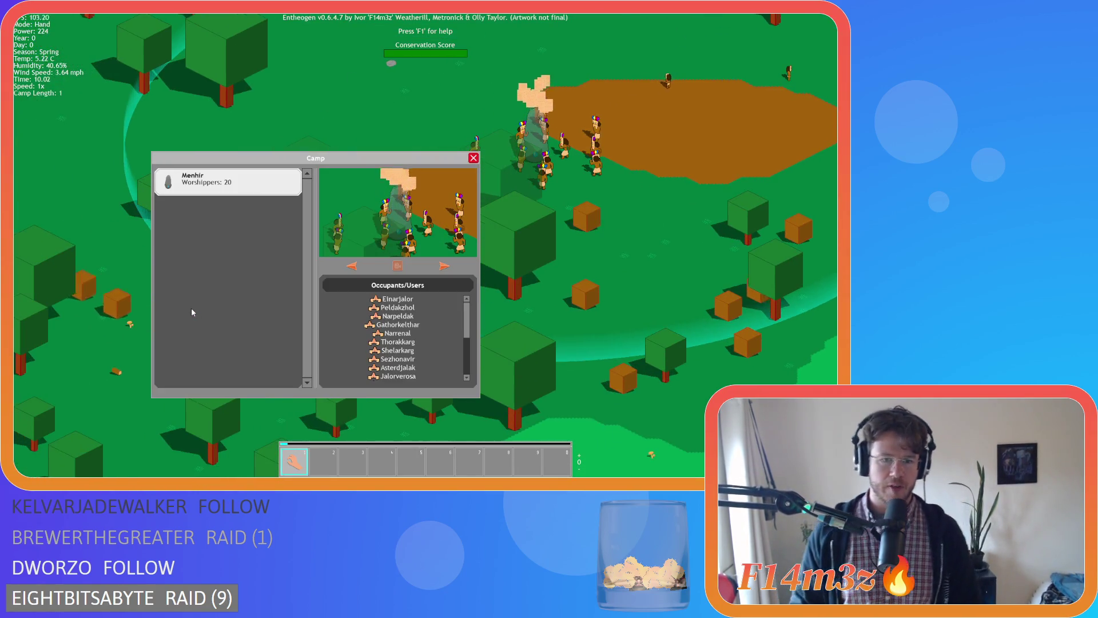
{"action": "key", "text": "Left"}
{"action": "key", "text": "Left"}
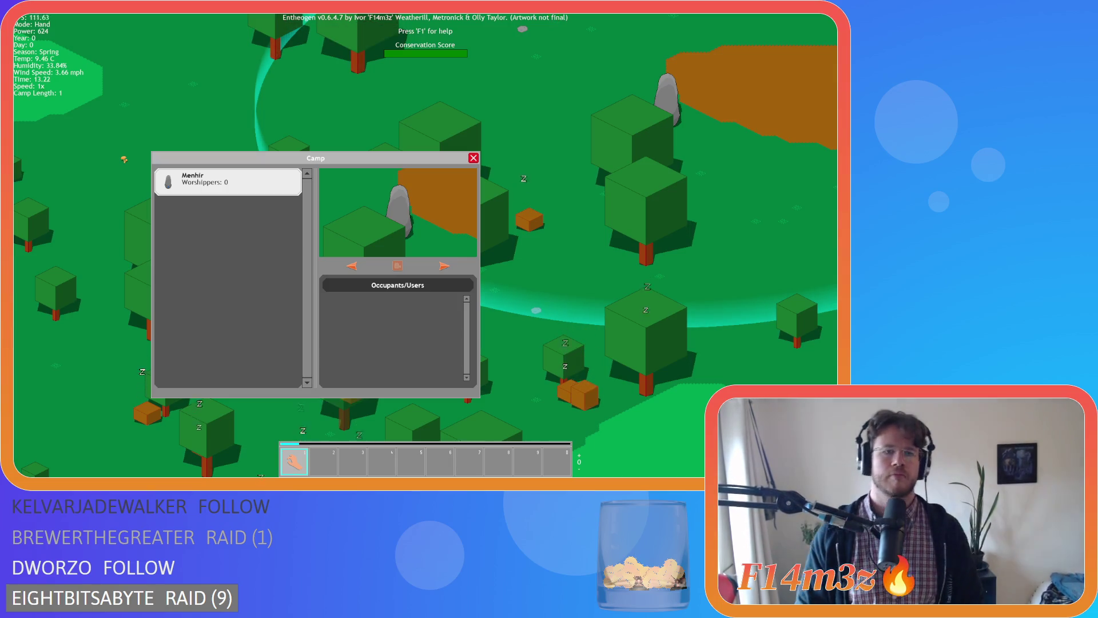
Restart the test run and place five tents on the map
{"action": "key", "text": "Escape"}
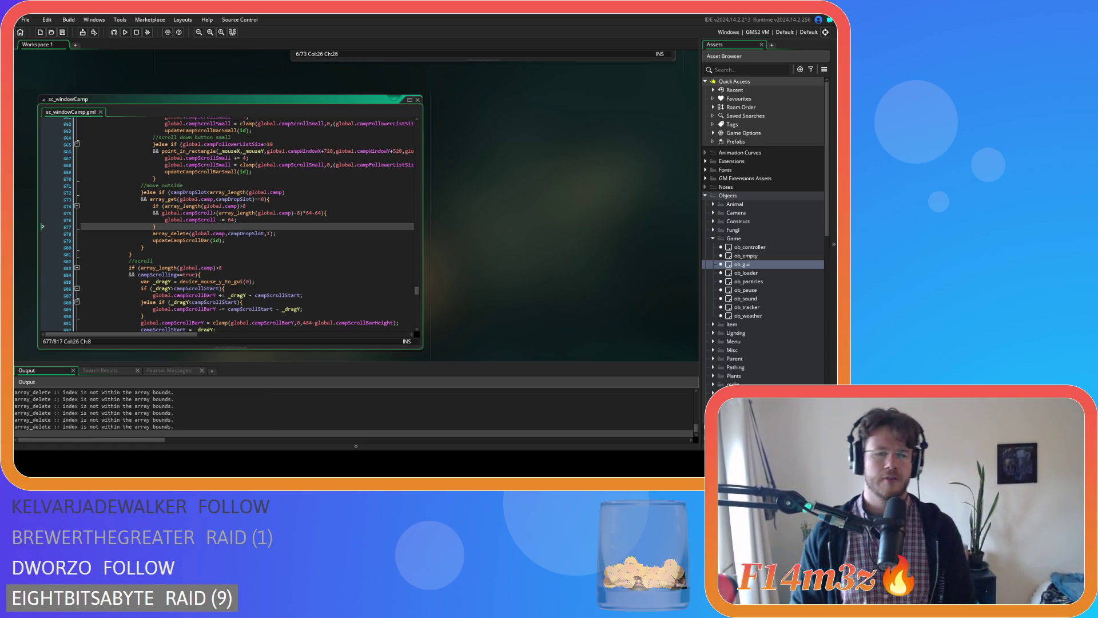
{"action": "key", "text": "alt+Tab"}
{"action": "left_click", "coordinate": [297, 140]}
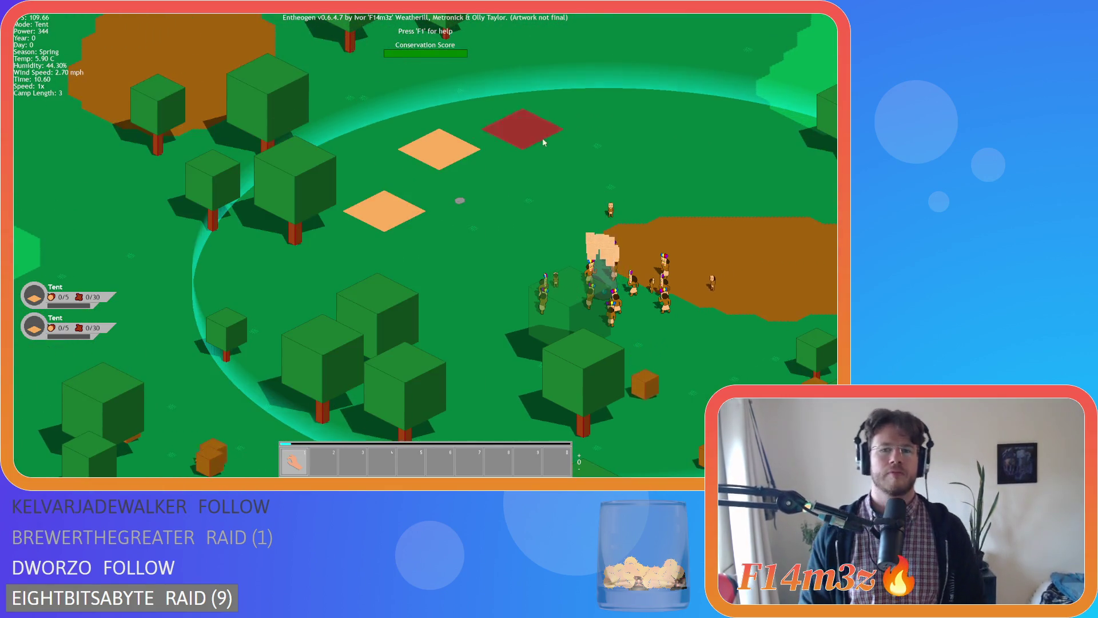
{"action": "left_click", "coordinate": [533, 137]}
{"action": "left_click", "coordinate": [343, 132]}
{"action": "left_click", "coordinate": [485, 156]}
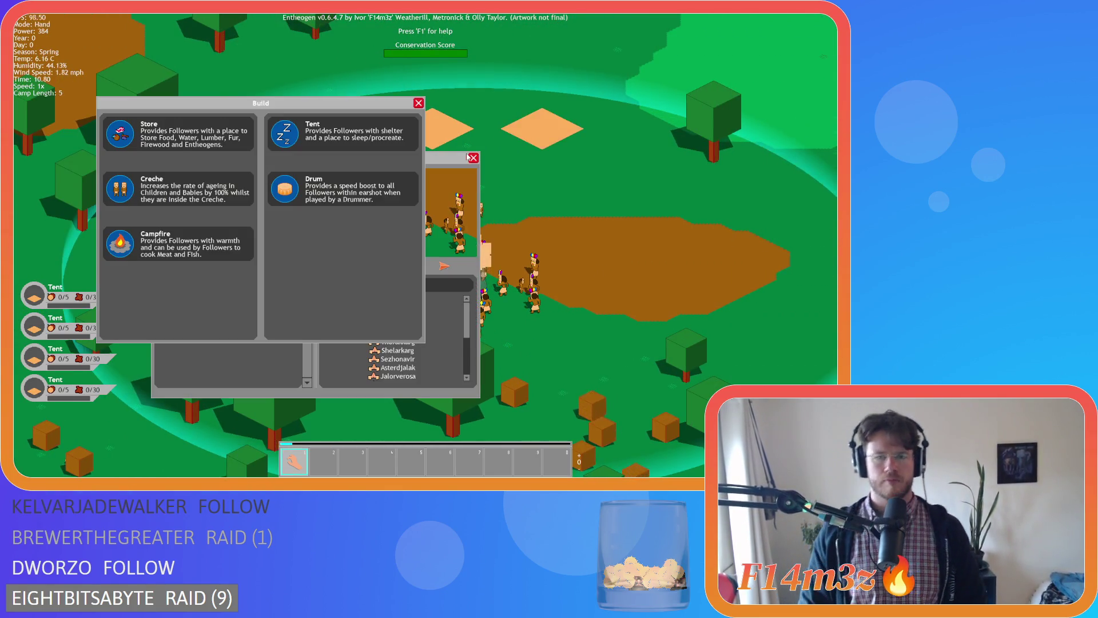
{"action": "left_click", "coordinate": [288, 144]}
{"action": "left_click", "coordinate": [673, 204]}
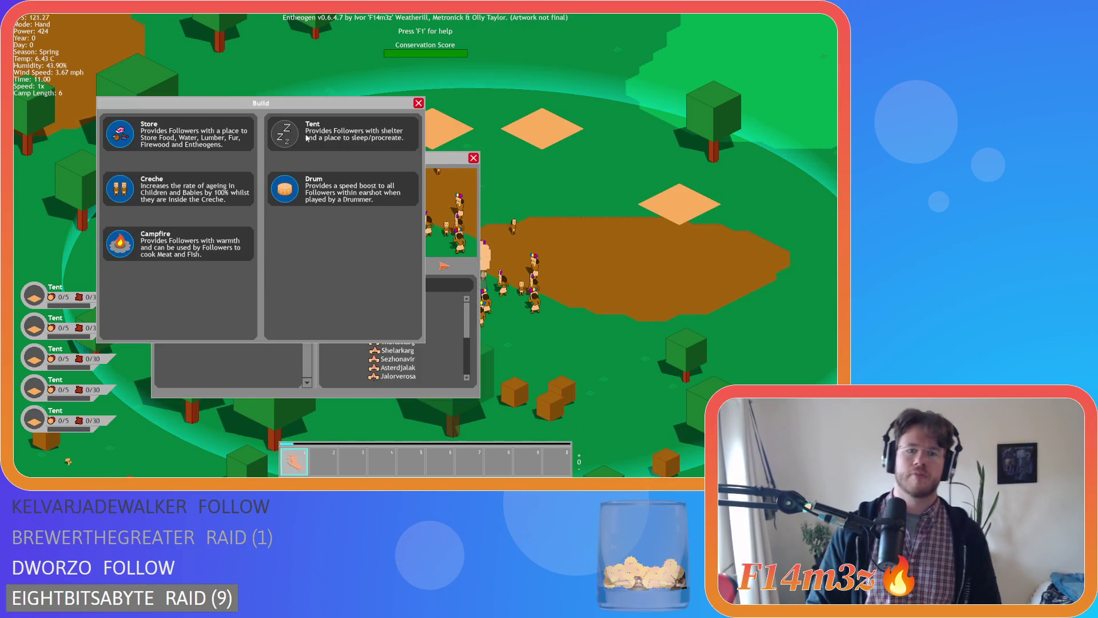
Place a drum on the brown clearing and a creche, then close the build options
{"action": "left_click", "coordinate": [293, 187]}
{"action": "left_click", "coordinate": [705, 231]}
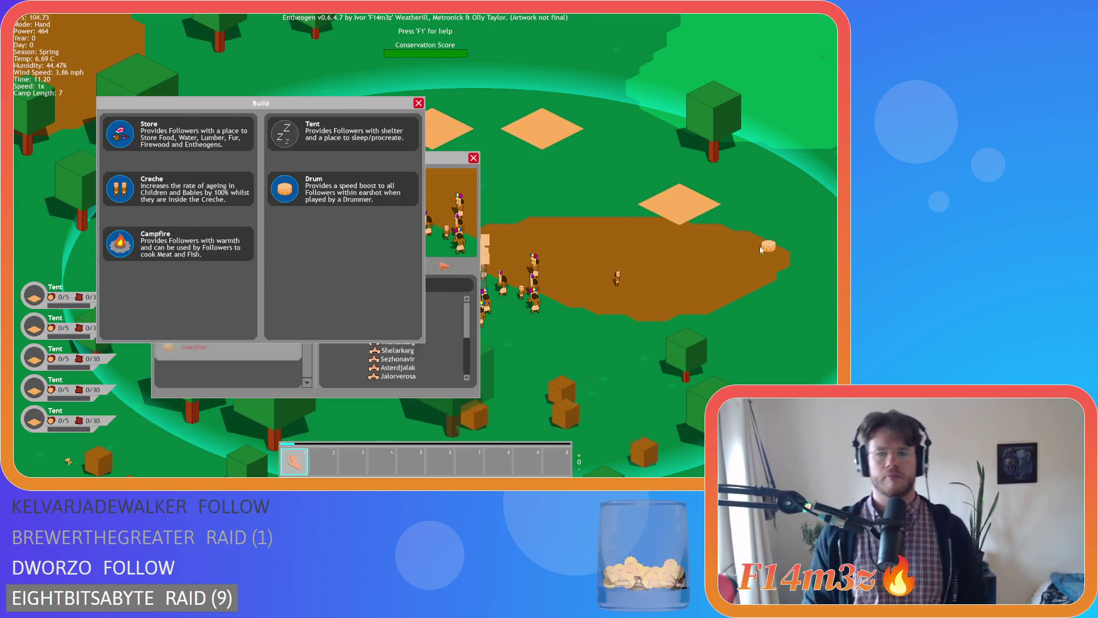
{"action": "left_click", "coordinate": [121, 190]}
{"action": "left_click", "coordinate": [489, 188]}
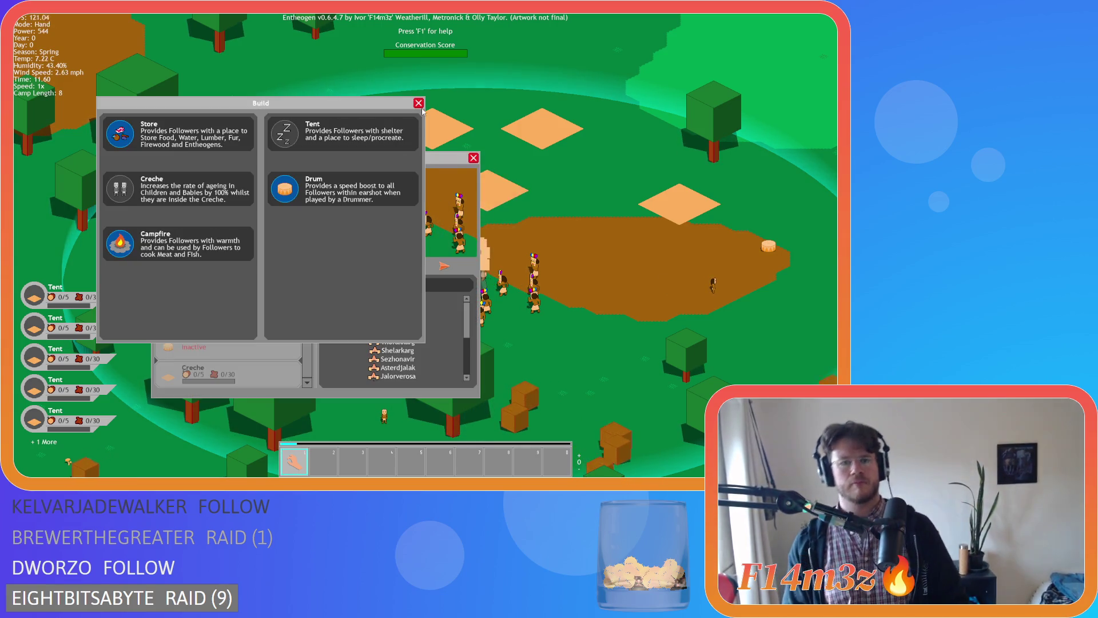
{"action": "left_click", "coordinate": [419, 104]}
{"action": "left_click", "coordinate": [194, 373]}
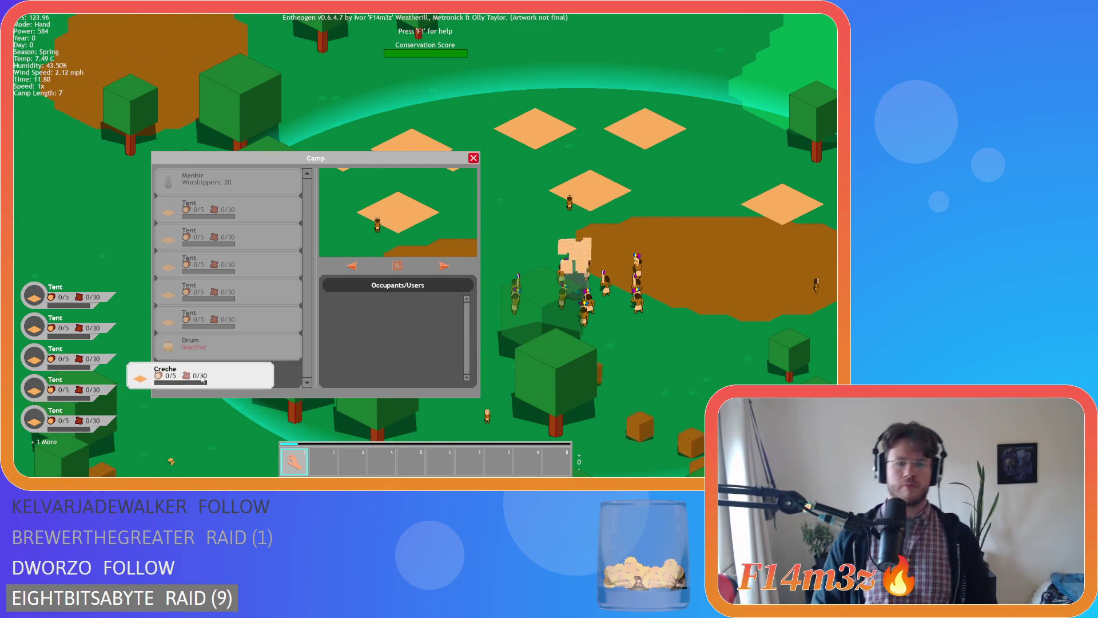
Build a store on the grass tile, drag the Creche card out of the list, and press Escape
{"action": "key", "text": "a"}
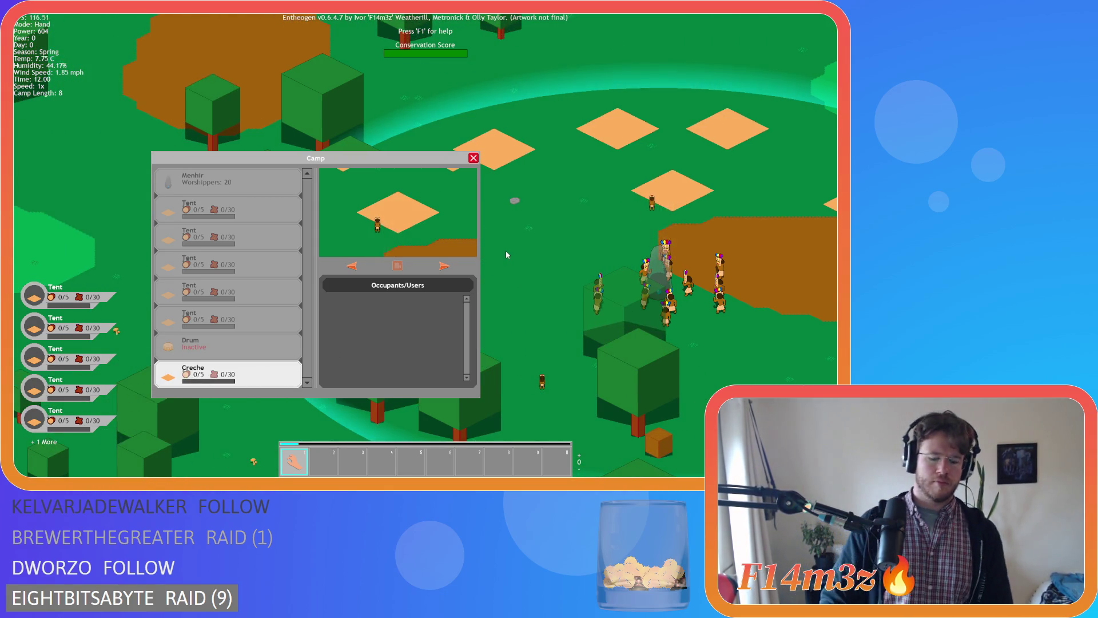
{"action": "key", "text": "b"}
{"action": "left_click", "coordinate": [172, 132]}
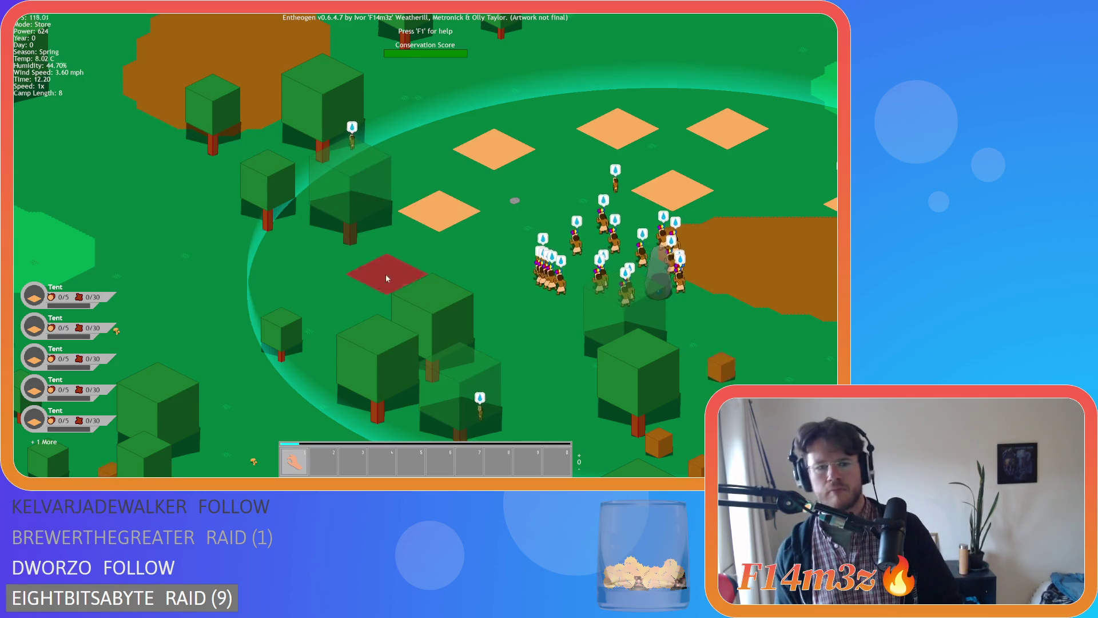
{"action": "left_click", "coordinate": [387, 278]}
{"action": "key", "text": "a"}
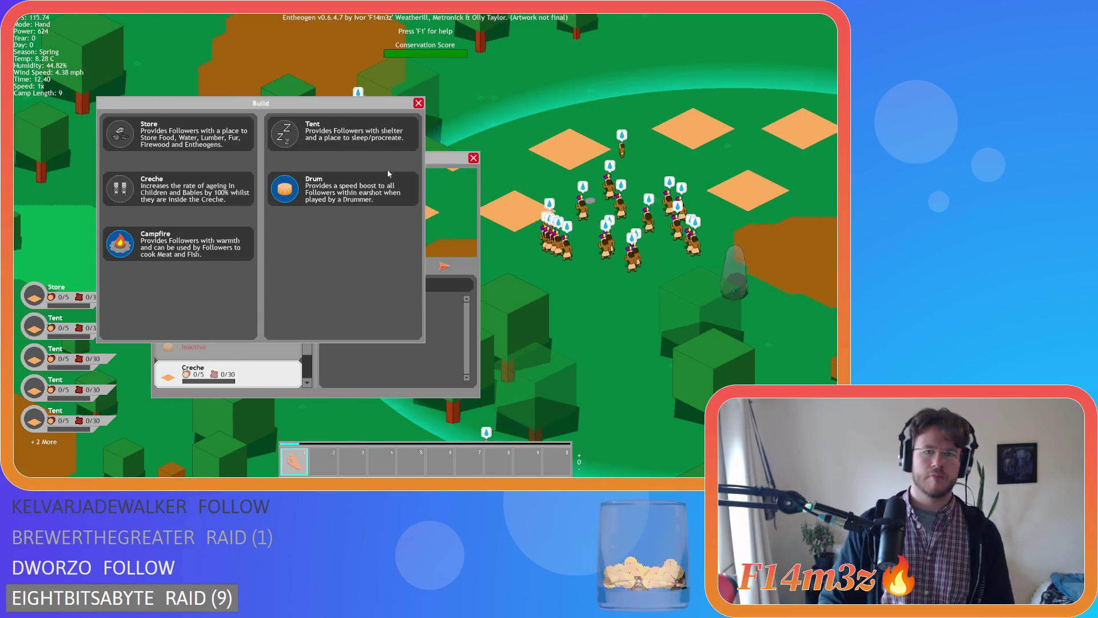
{"action": "key", "text": "b"}
{"action": "mouse_move", "coordinate": [228, 375]}
{"action": "left_mouse_down"}
{"action": "mouse_move", "coordinate": [68, 336]}
{"action": "mouse_move", "coordinate": [107, 369]}
{"action": "mouse_move", "coordinate": [195, 386]}
{"action": "mouse_move", "coordinate": [258, 349]}
{"action": "mouse_move", "coordinate": [195, 369]}
{"action": "mouse_move", "coordinate": [91, 364]}
{"action": "mouse_move", "coordinate": [236, 379]}
{"action": "left_mouse_up"}
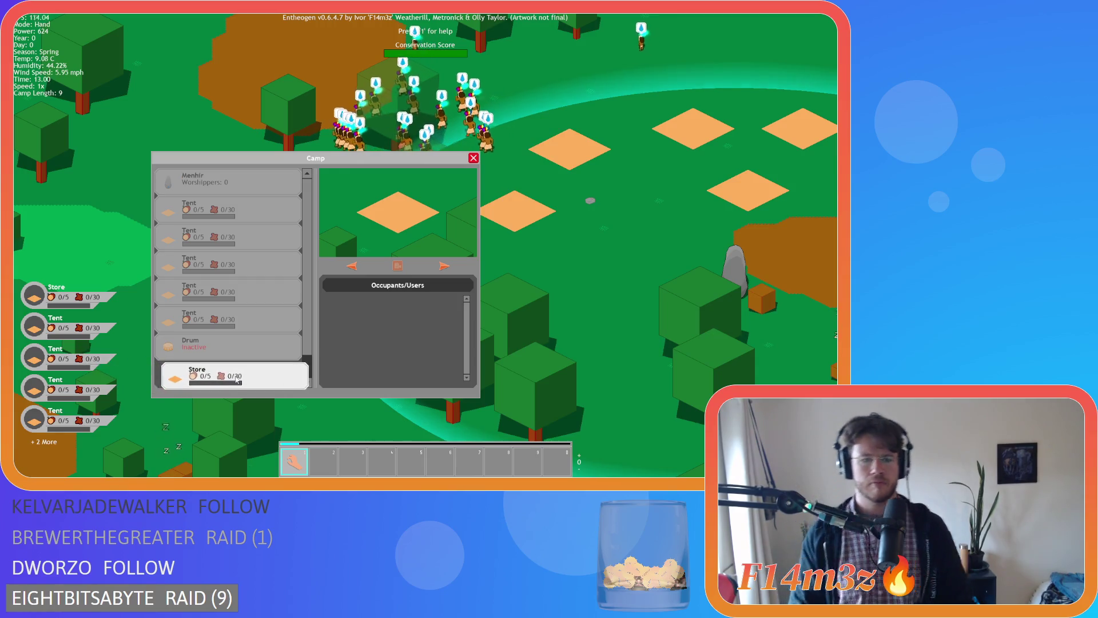
{"action": "key", "text": "Escape"}
{"action": "key", "text": "Escape"}
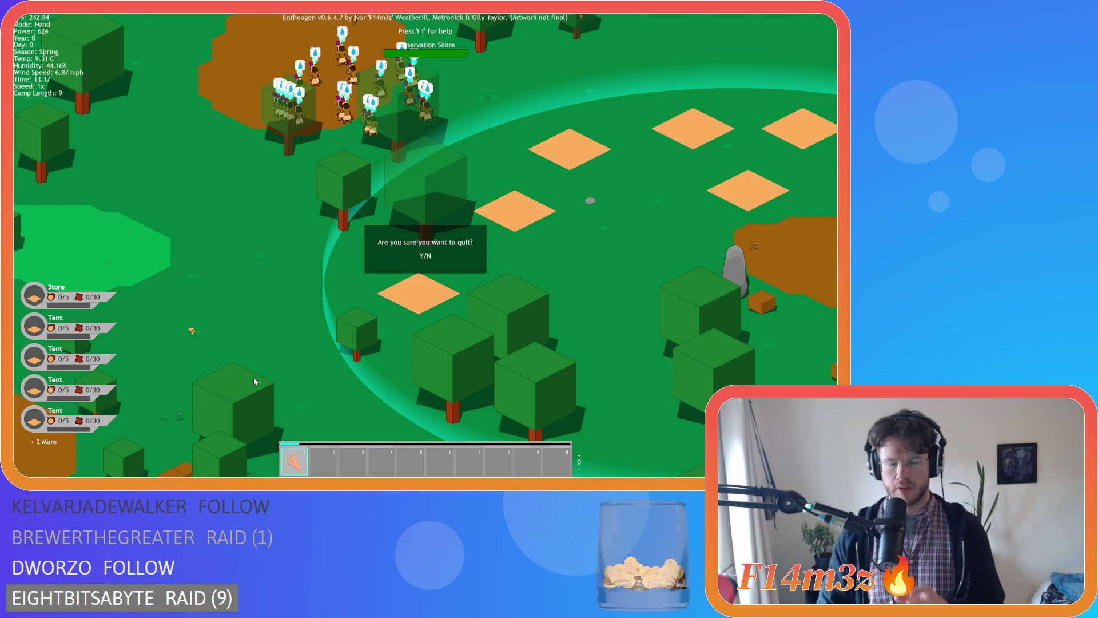
Confirm quitting with Y, quickload the save, and open the Camp window with C
{"action": "key", "text": "y"}
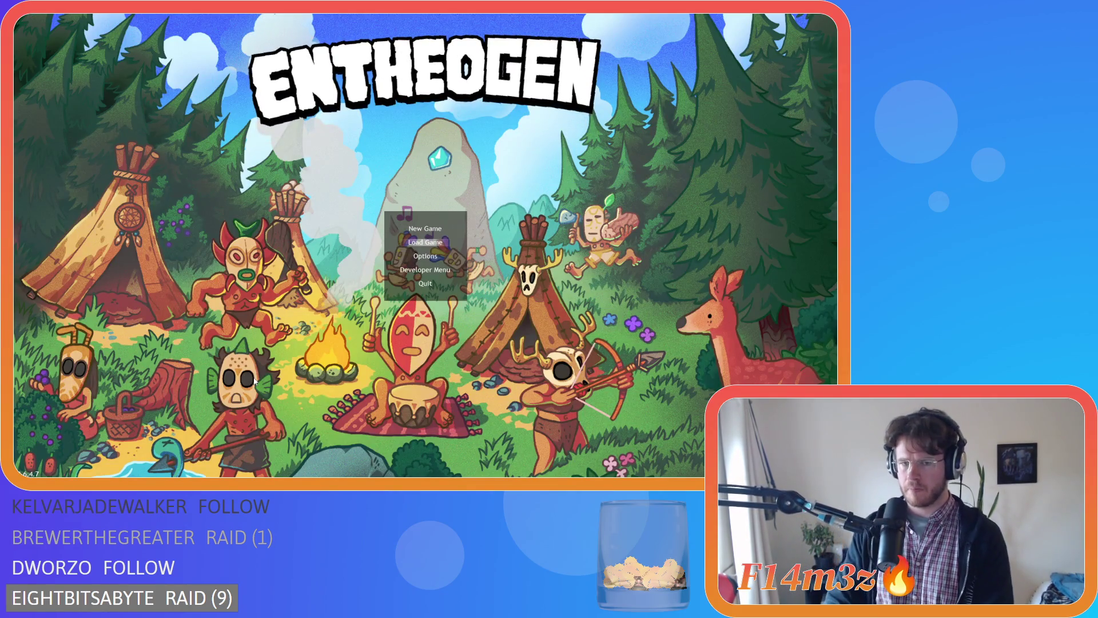
{"action": "key", "text": "Return"}
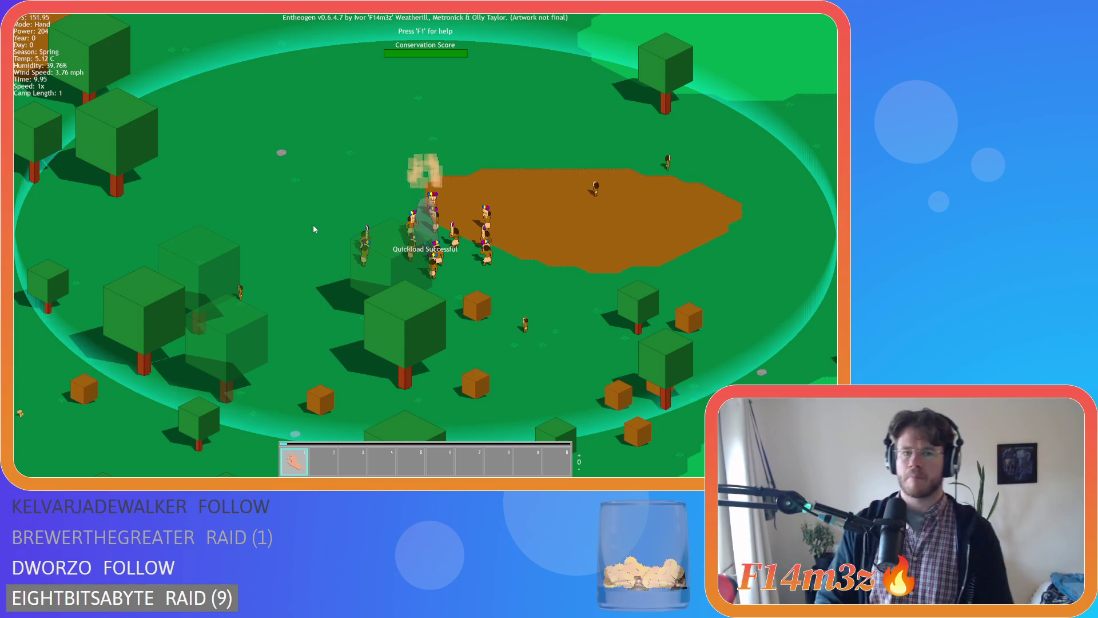
{"action": "key", "text": "c"}
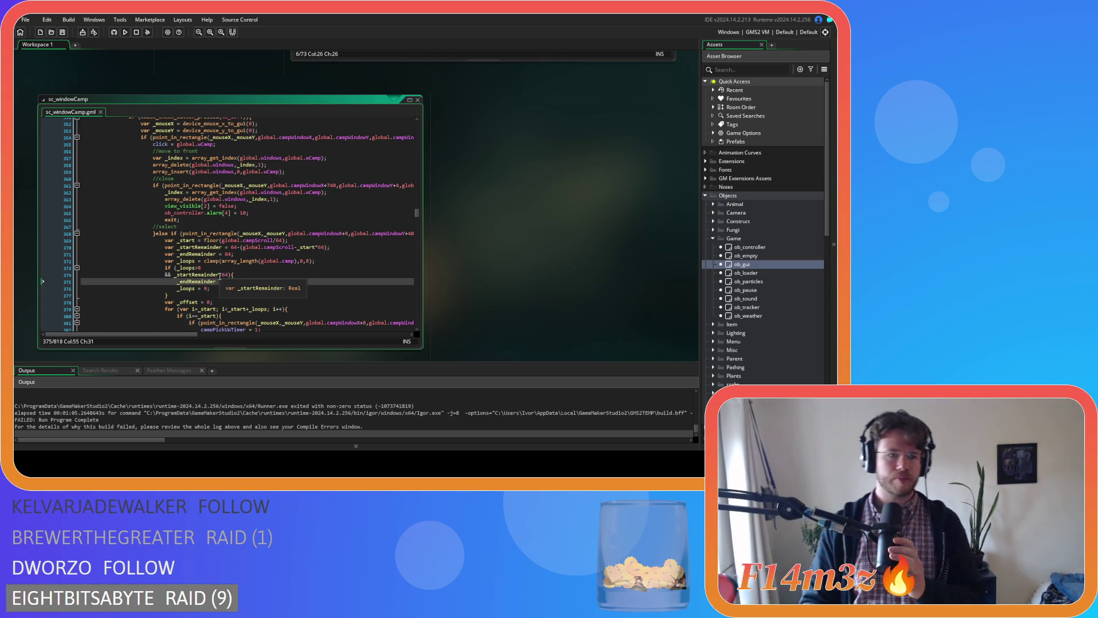
From line 361 of sc_windowCamp, compile and run with F5 and switch to the game
{"action": "left_click", "coordinate": [222, 185]}
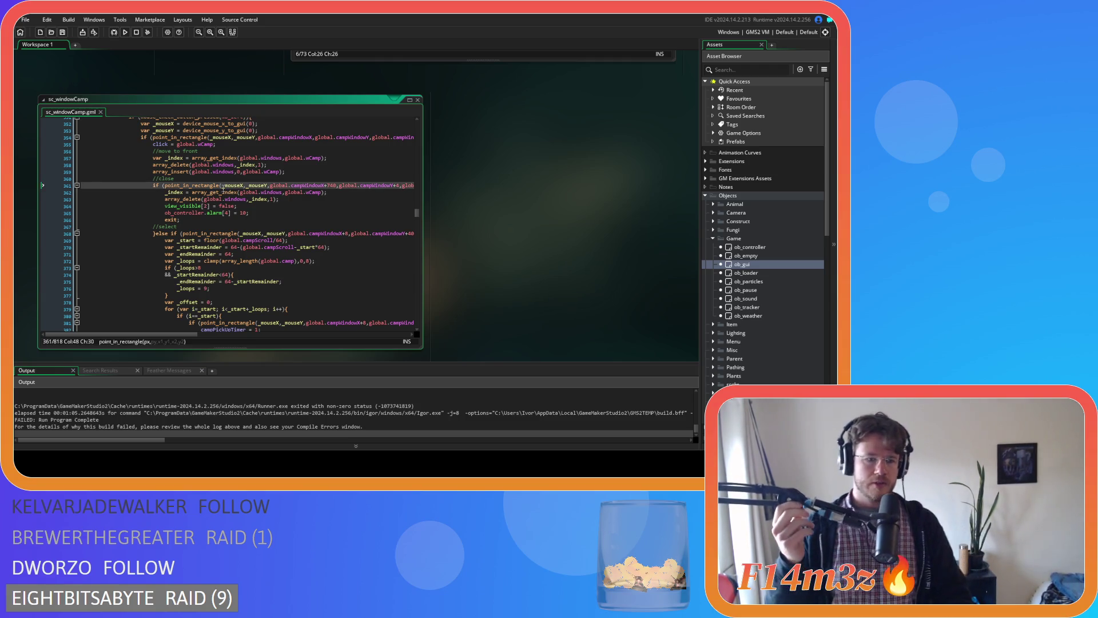
{"action": "key", "text": "F5"}
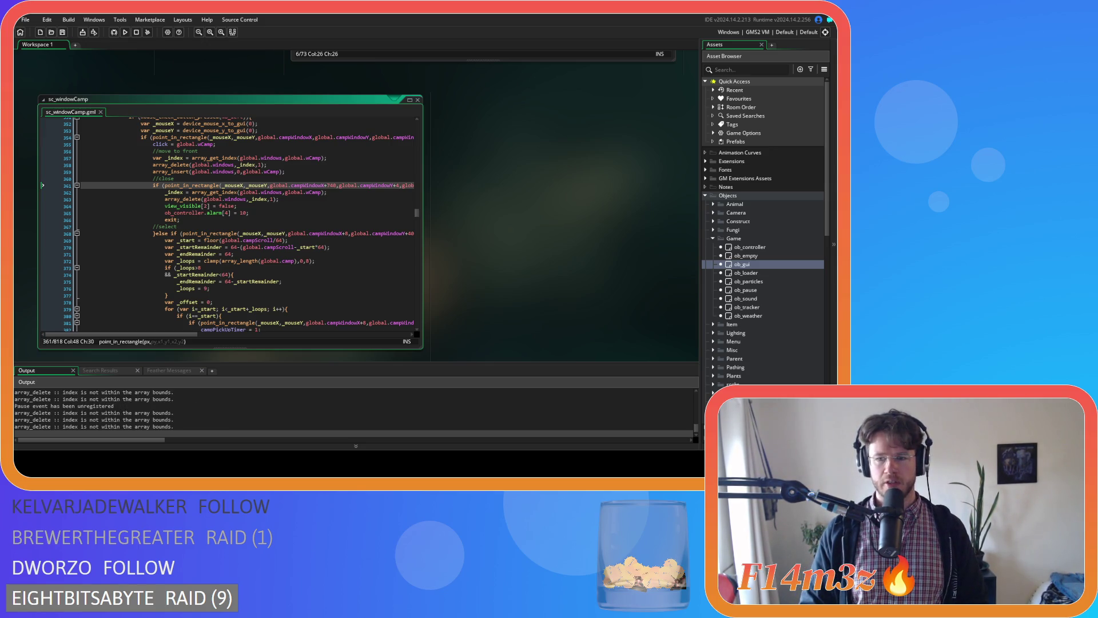
{"action": "key", "text": "alt+Tab"}
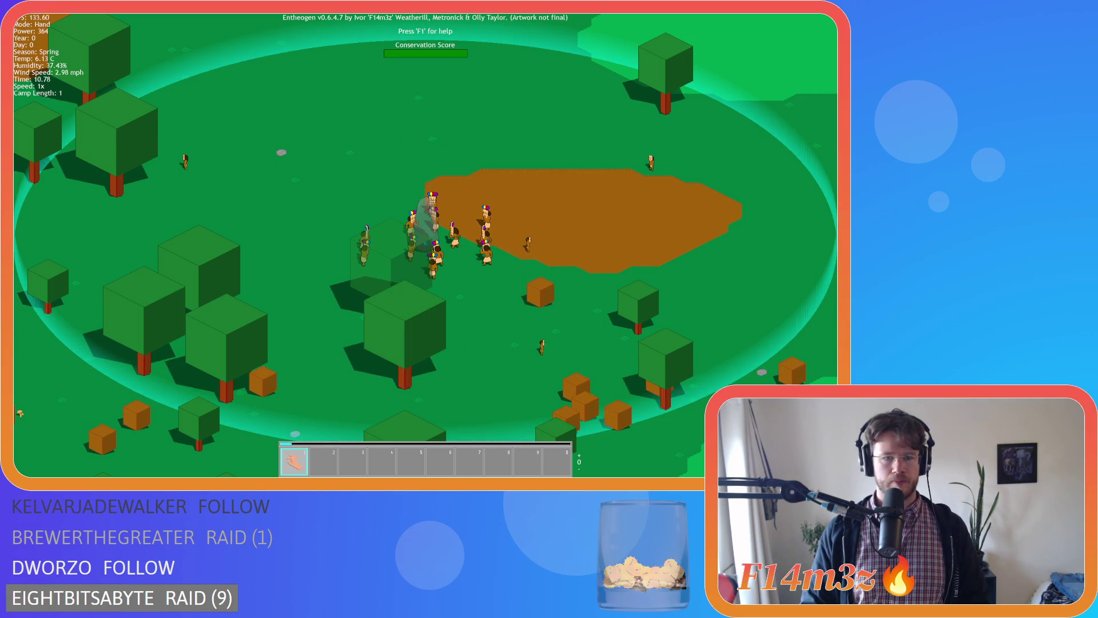
Pan to the camp, open the Menhir's Camp window, and drag the Menhir card within the list
{"action": "left_click_drag", "start_coordinate": [296, 200], "coordinate": [535, 120]}
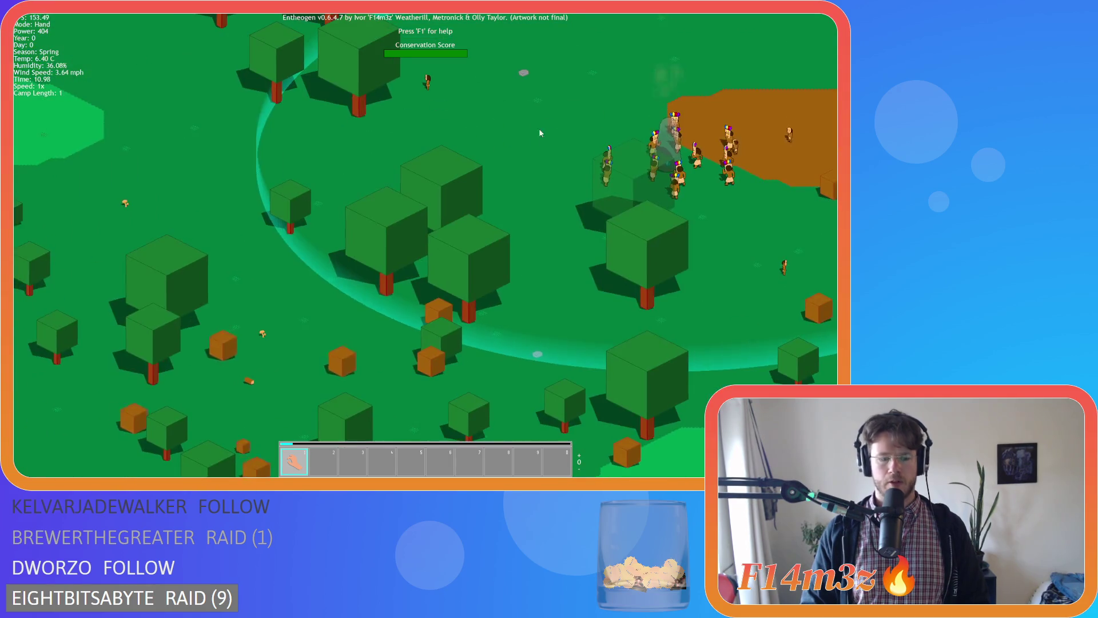
{"action": "left_click", "coordinate": [667, 109]}
{"action": "left_click_drag", "start_coordinate": [102, 192], "coordinate": [189, 189]}
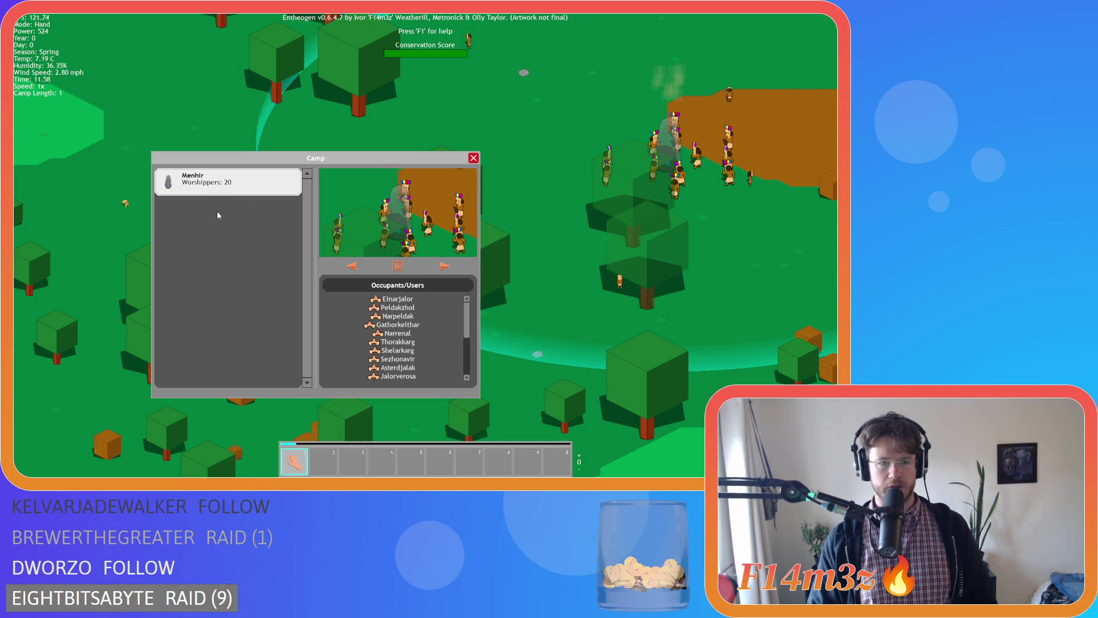
{"action": "mouse_move", "coordinate": [228, 218]}
{"action": "left_mouse_down"}
{"action": "mouse_move", "coordinate": [190, 203]}
{"action": "mouse_move", "coordinate": [297, 223]}
{"action": "mouse_move", "coordinate": [247, 189]}
{"action": "mouse_move", "coordinate": [222, 114]}
{"action": "mouse_move", "coordinate": [240, 184]}
{"action": "mouse_move", "coordinate": [240, 111]}
{"action": "mouse_move", "coordinate": [237, 183]}
{"action": "left_mouse_up"}
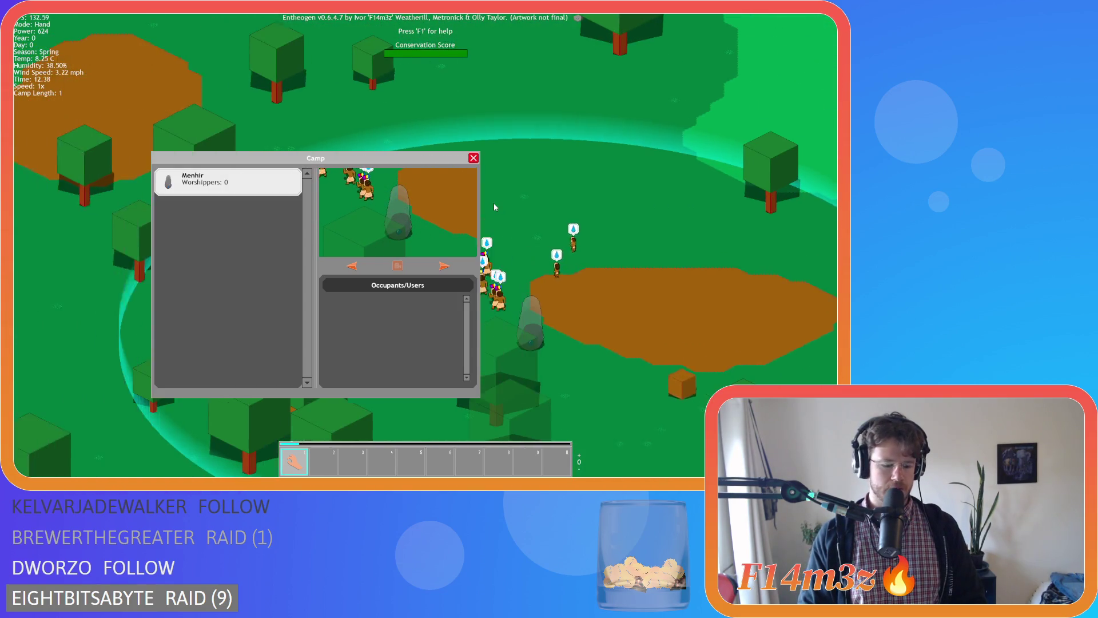
Build a tent, close the Build menu, and reorder and select the Tent card in the Camp list
{"action": "key", "text": "b"}
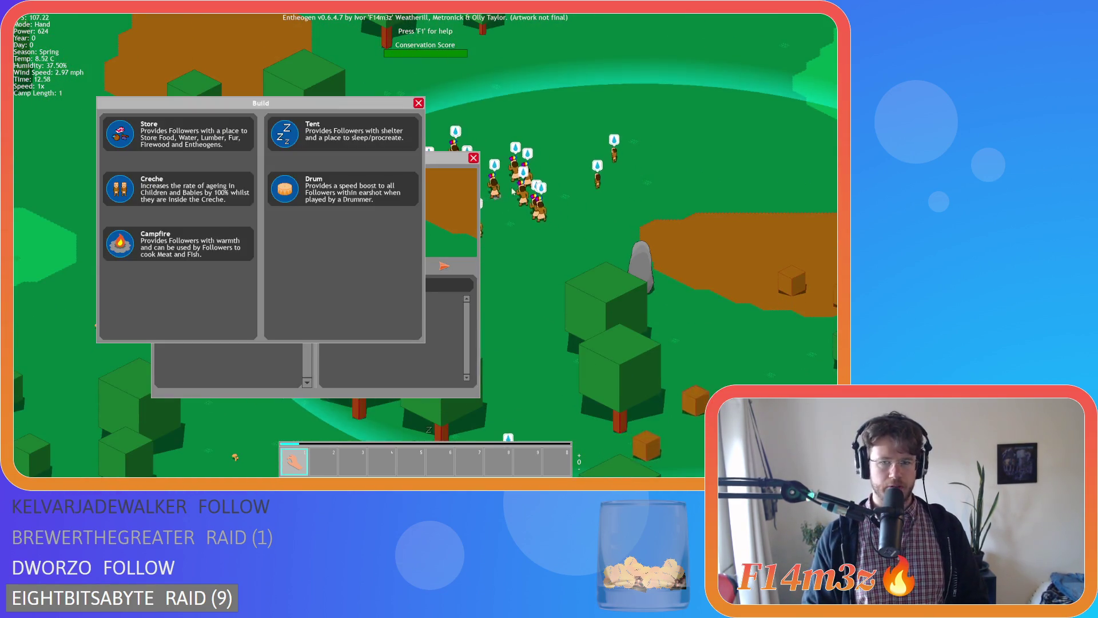
{"action": "left_click", "coordinate": [291, 137]}
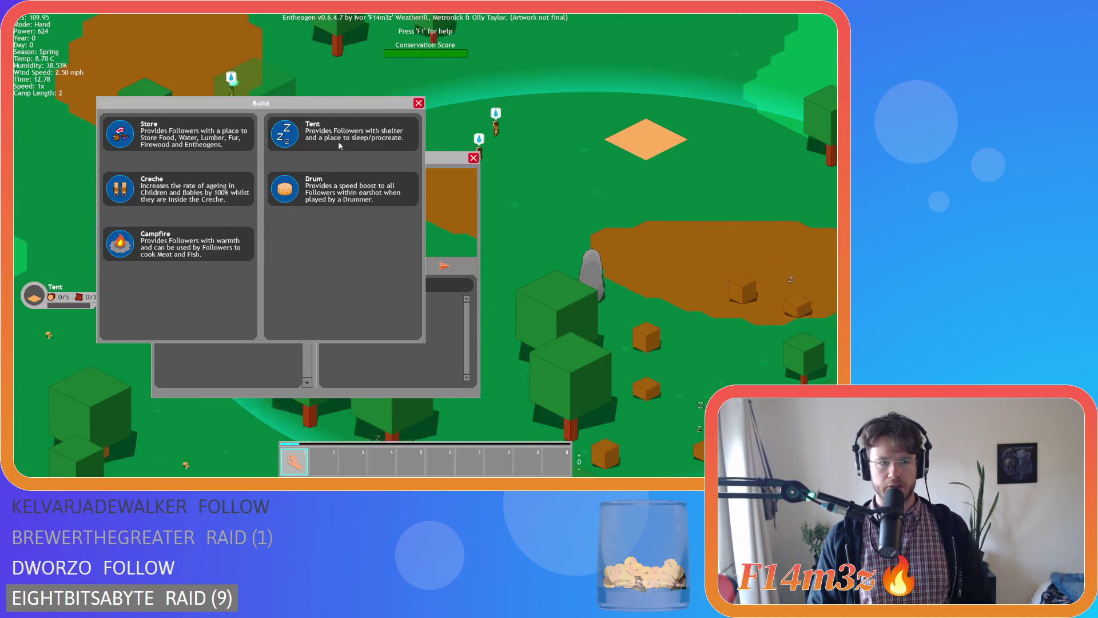
{"action": "left_click", "coordinate": [419, 103]}
{"action": "mouse_move", "coordinate": [226, 182]}
{"action": "left_mouse_down"}
{"action": "mouse_move", "coordinate": [212, 205]}
{"action": "mouse_move", "coordinate": [243, 193]}
{"action": "left_mouse_up"}
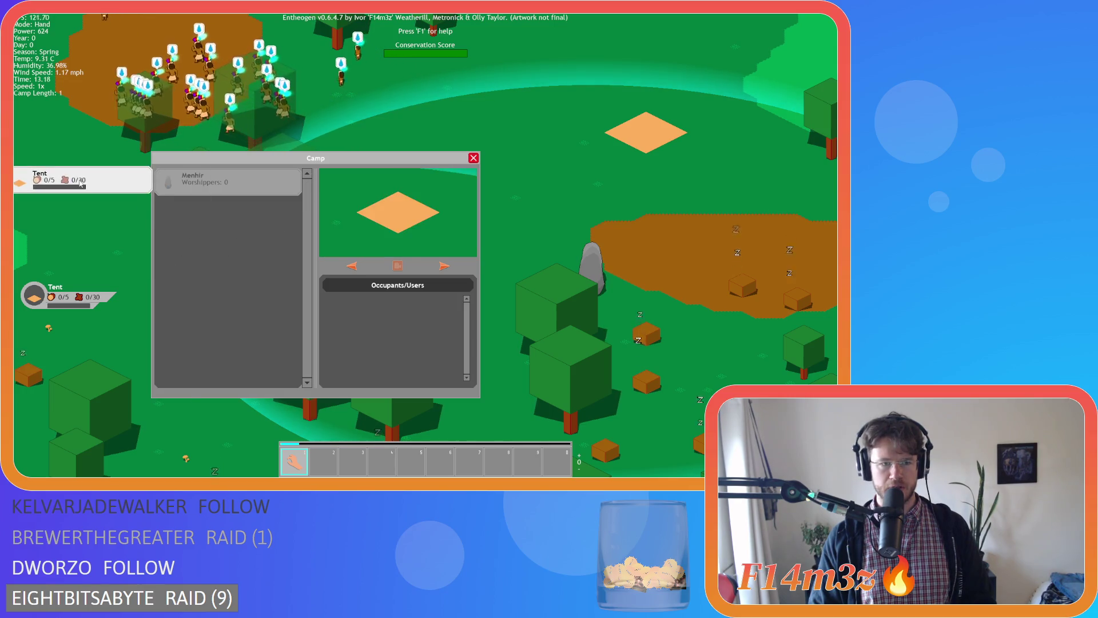
{"action": "left_click", "coordinate": [229, 208]}
{"action": "mouse_move", "coordinate": [213, 209]}
{"action": "left_mouse_down"}
{"action": "mouse_move", "coordinate": [201, 191]}
{"action": "mouse_move", "coordinate": [226, 184]}
{"action": "left_mouse_up"}
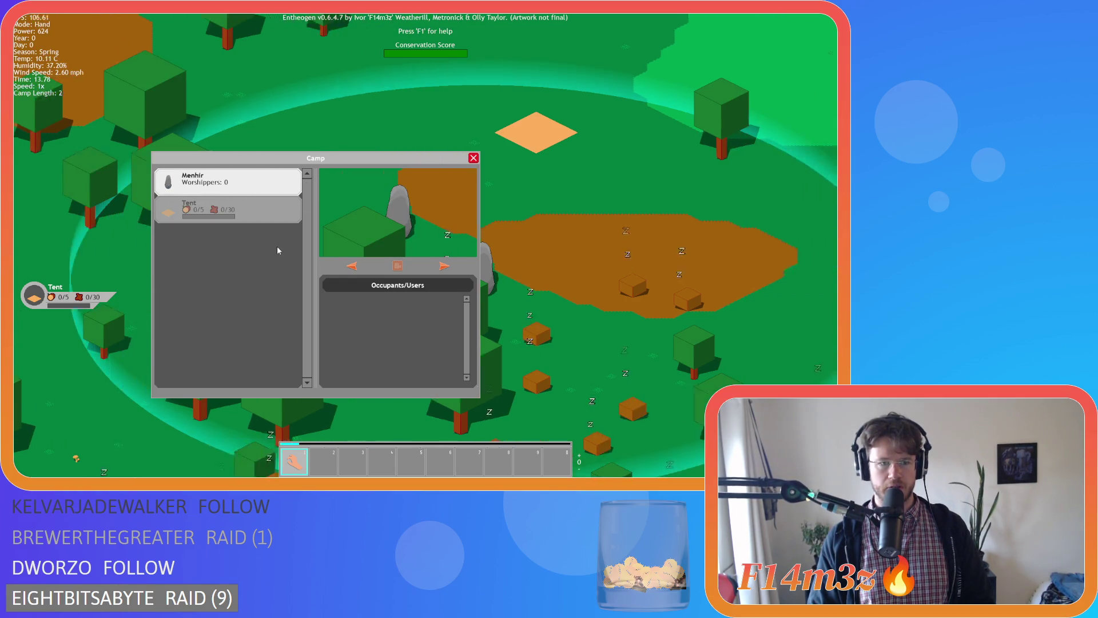
{"action": "left_click", "coordinate": [241, 217]}
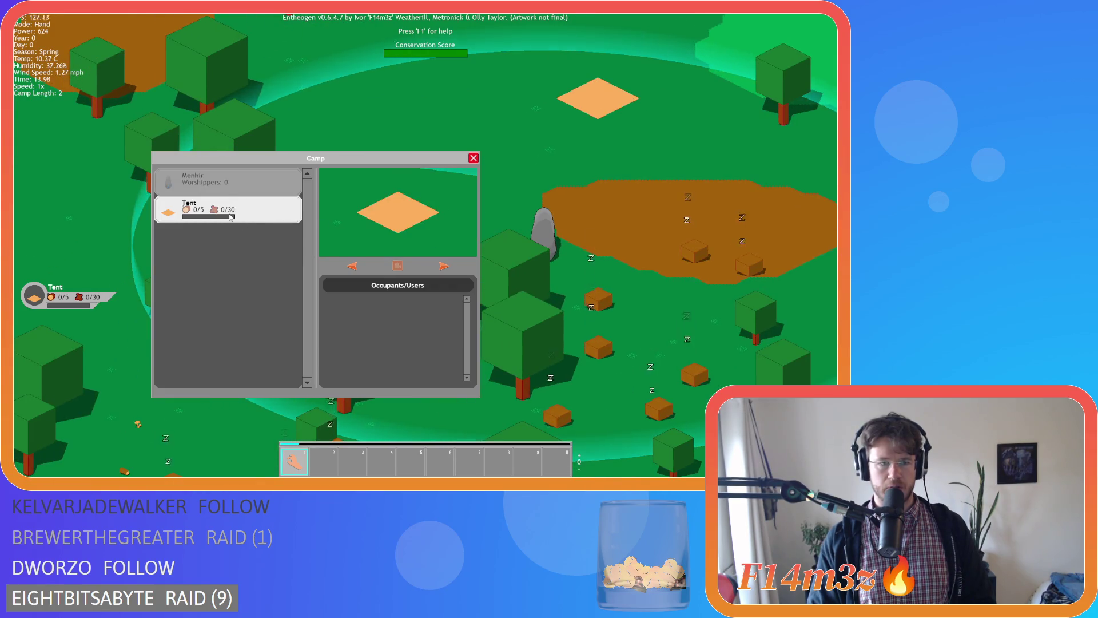
{"action": "left_click", "coordinate": [417, 219]}
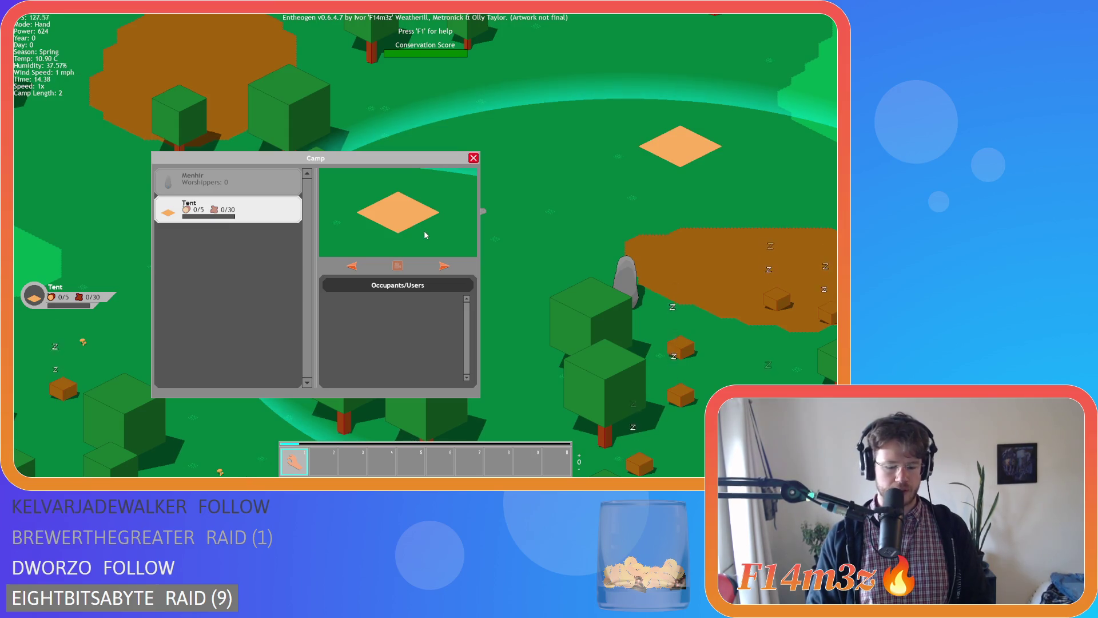
Build a campfire near the tent and select its card in the Camp list
{"action": "key", "text": "b"}
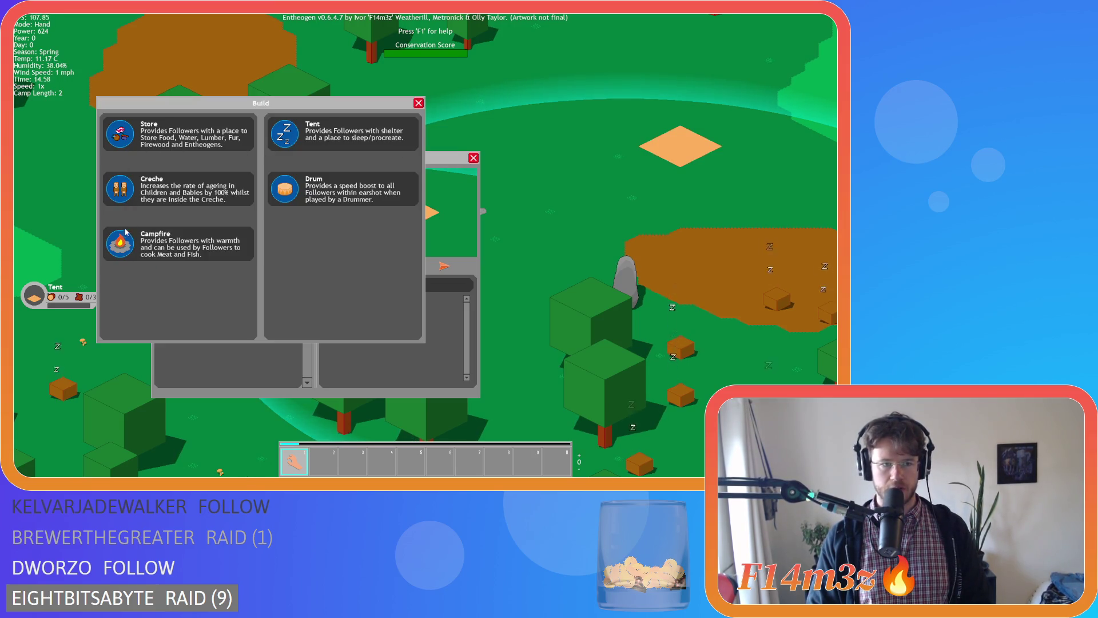
{"action": "left_click", "coordinate": [120, 243]}
{"action": "left_click", "coordinate": [507, 234]}
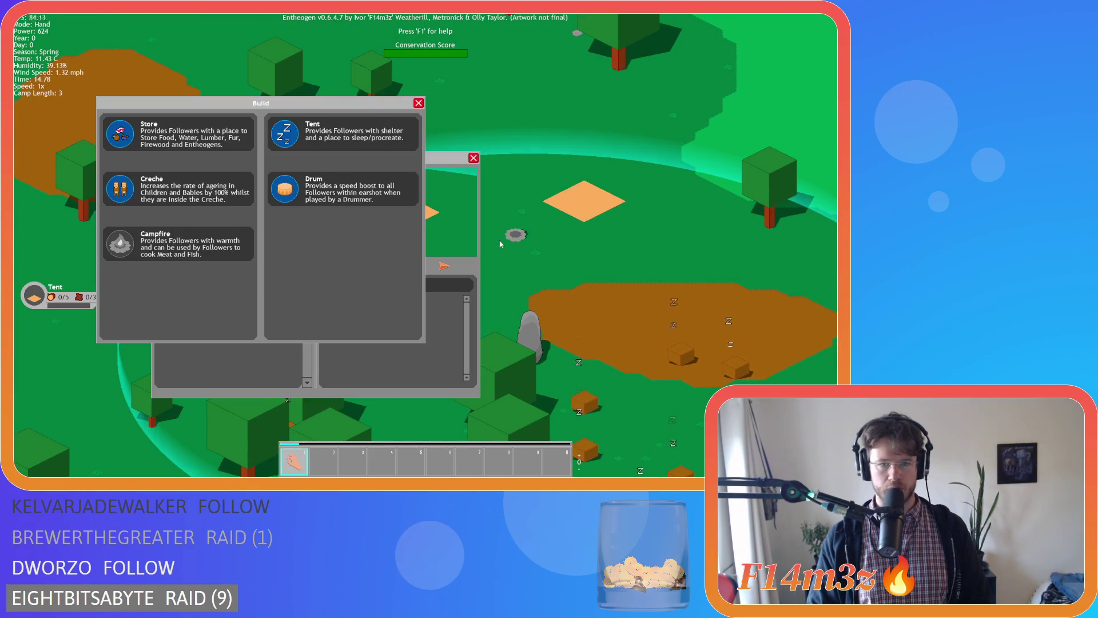
{"action": "left_click", "coordinate": [414, 103]}
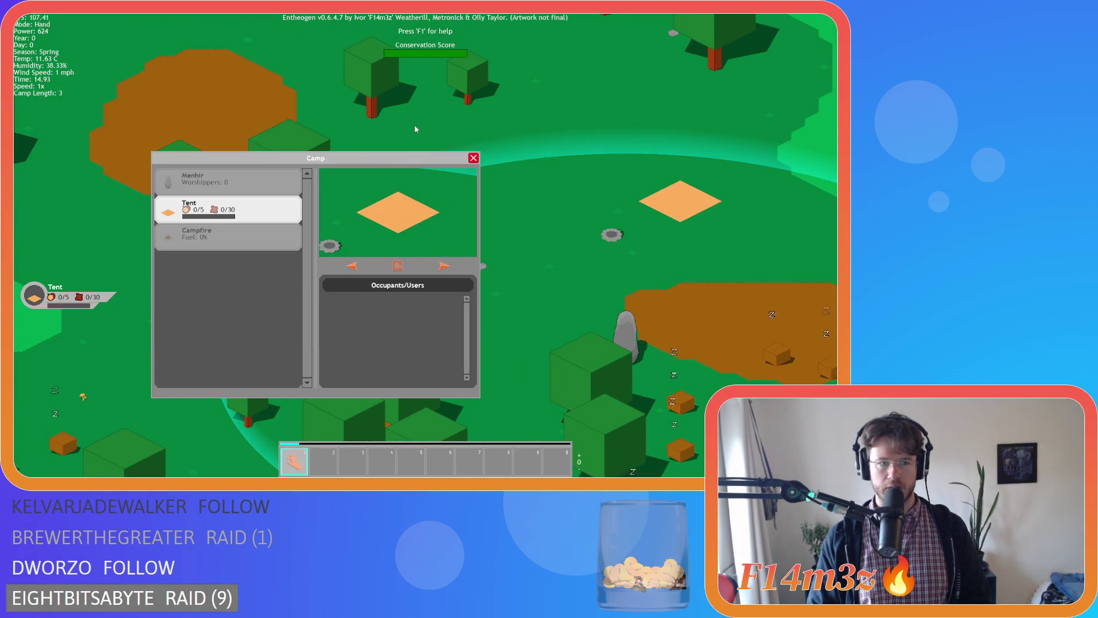
{"action": "left_click", "coordinate": [197, 229]}
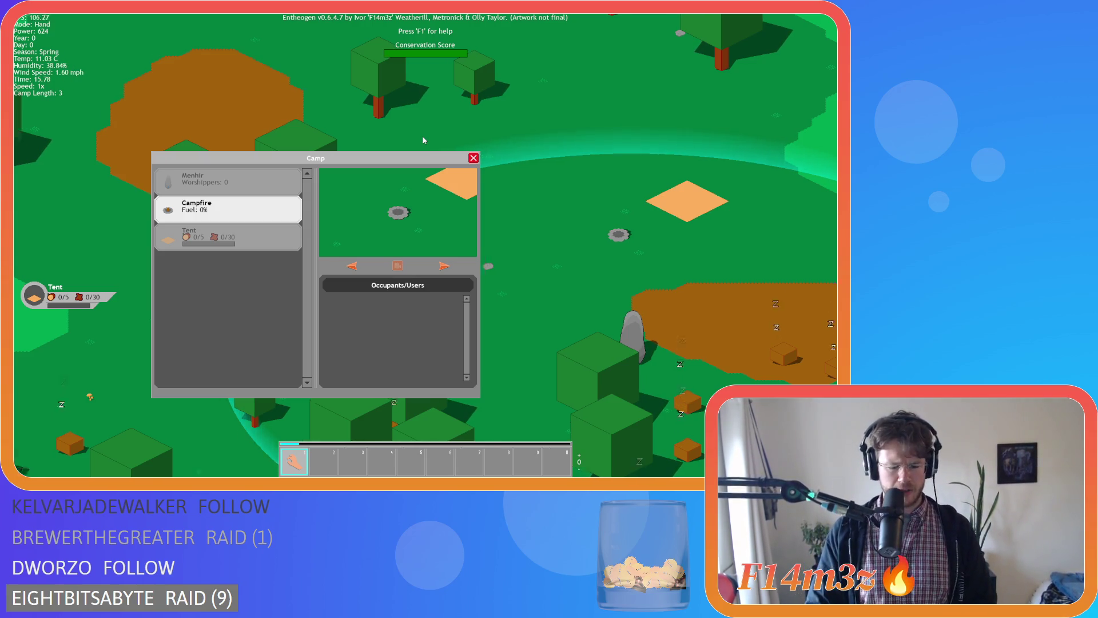
Pan the camera around the camp with W, A, S and D
{"action": "key", "text": "w"}
{"action": "key", "text": "a"}
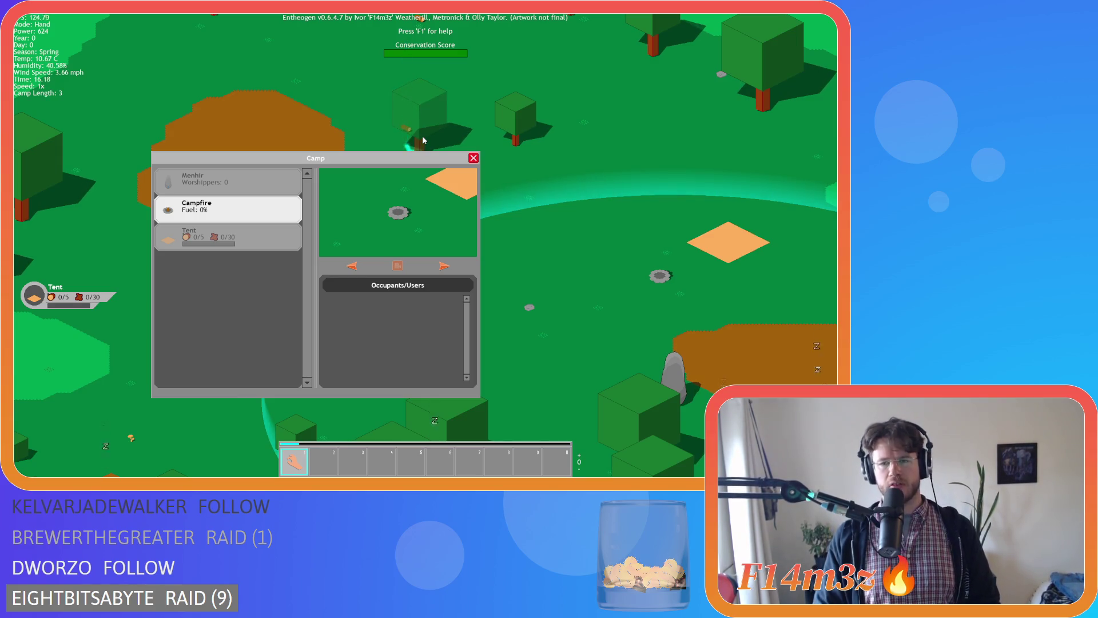
{"action": "key", "text": "s"}
{"action": "key", "text": "d"}
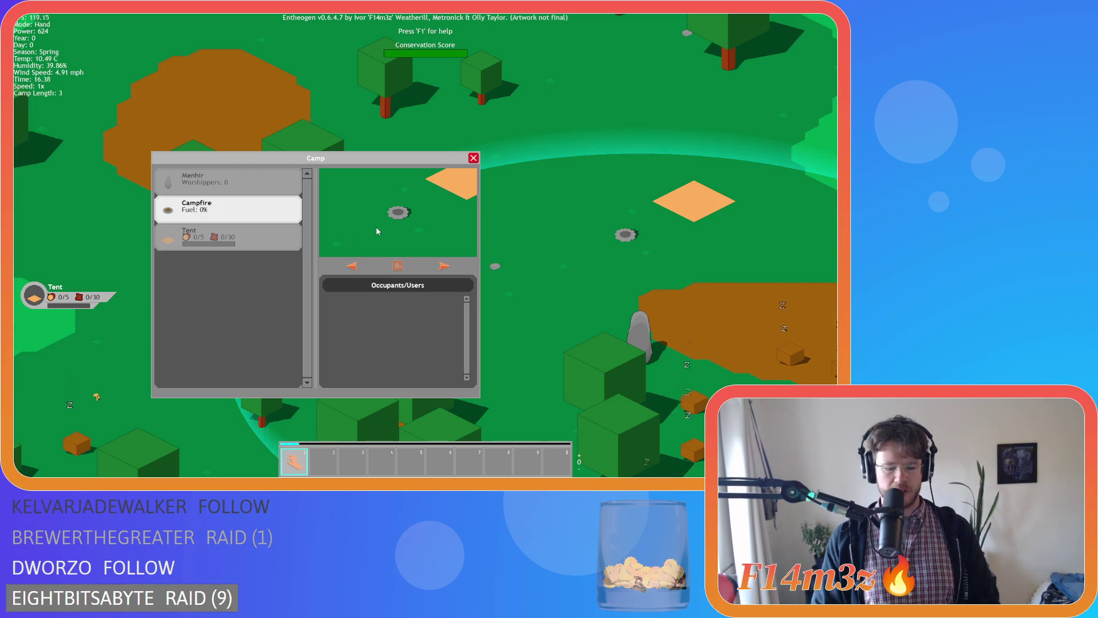
{"action": "key", "text": "a"}
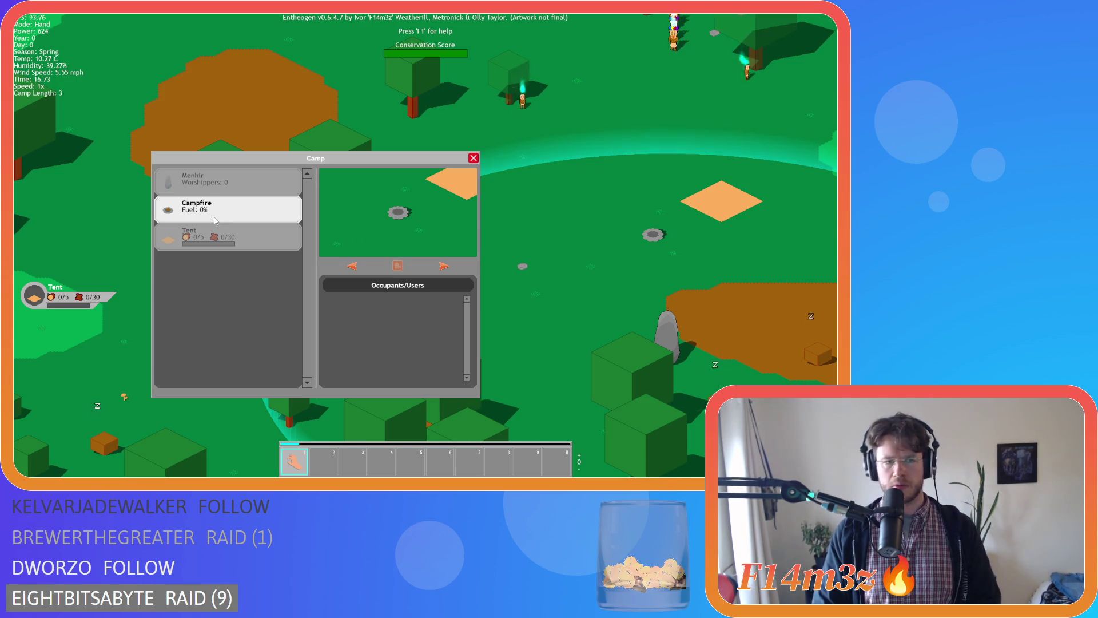
{"action": "key", "text": "a"}
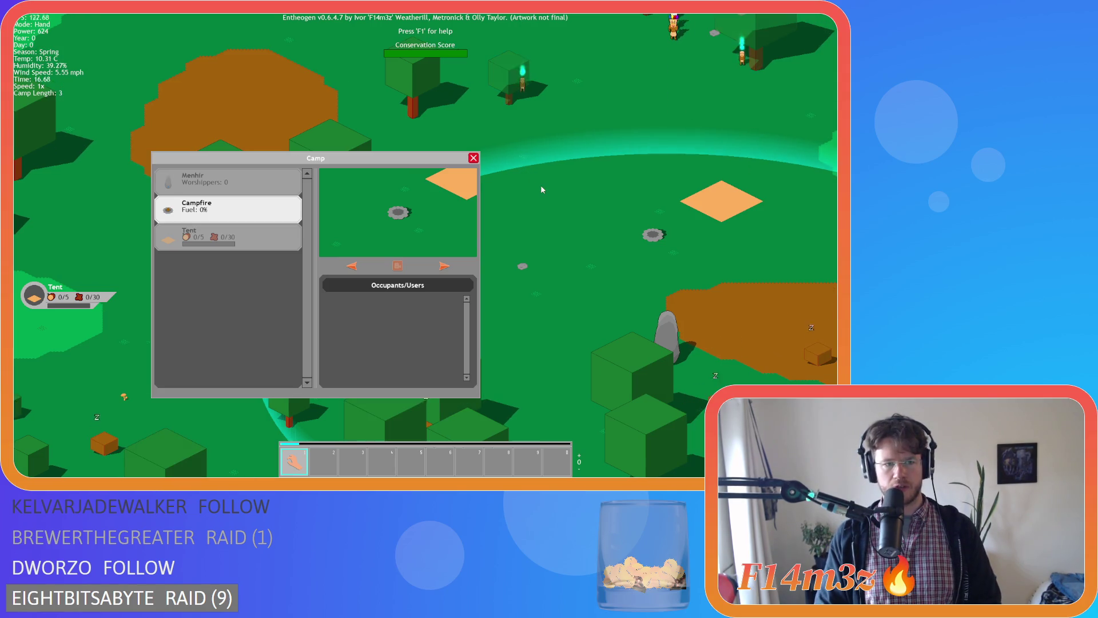
{"action": "key", "text": "a"}
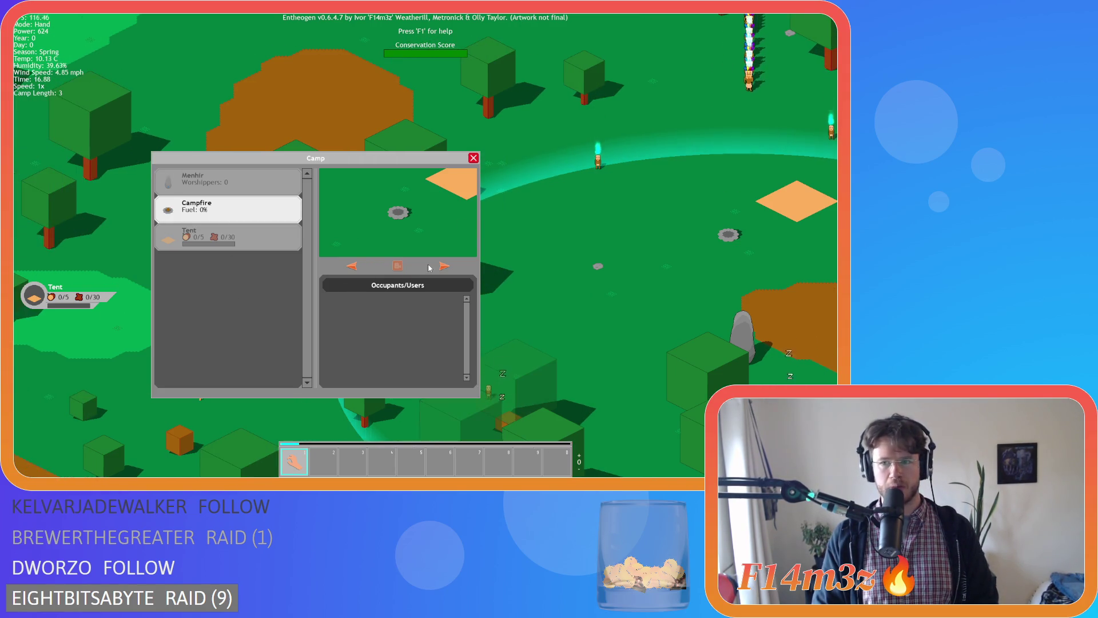